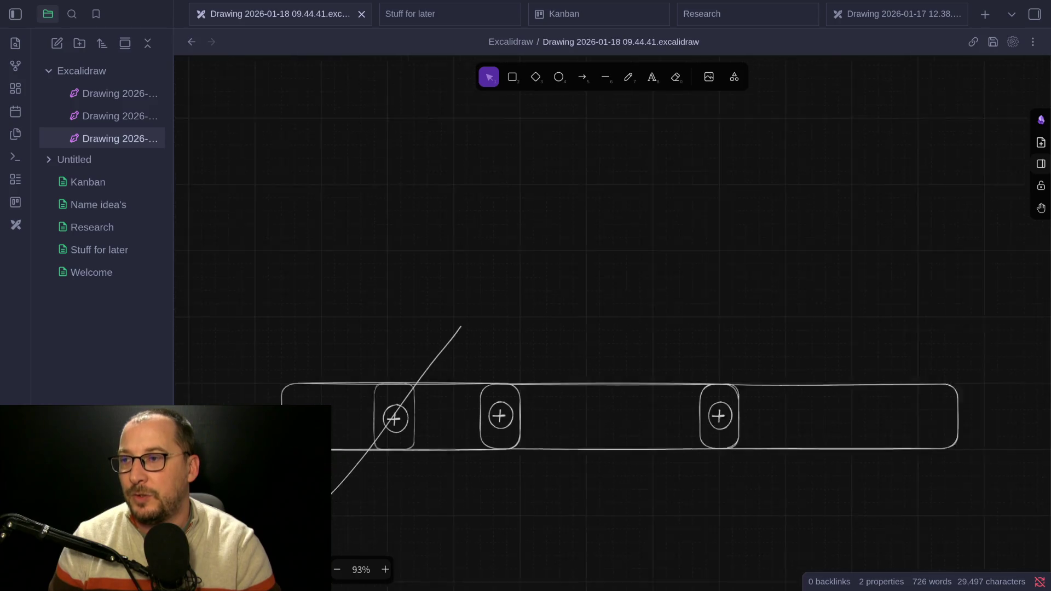
scroll(514, 479, up, 3)
Select the middle and right plus boxes, then switch the selection to the long box at the bar's right end
scroll(515, 478, down, 3)
scroll(516, 481, down, 3)
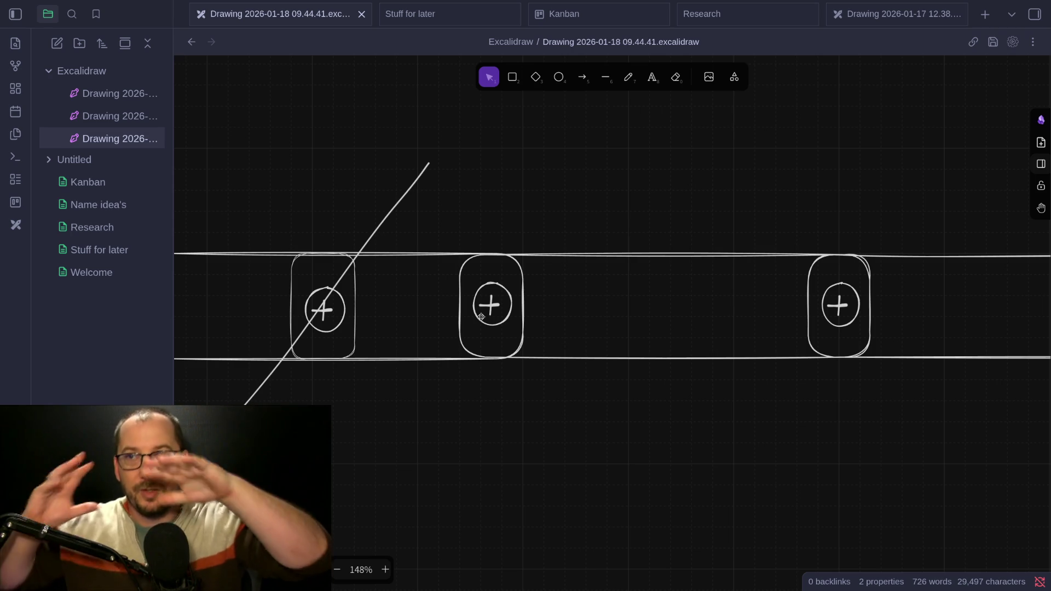
click(870, 287)
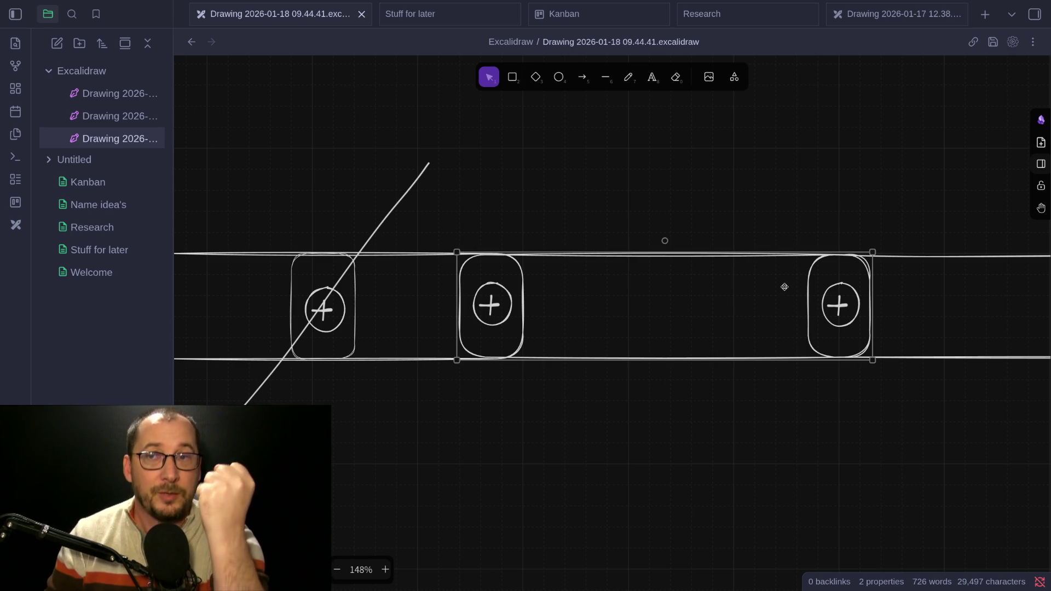
scroll(848, 464, right, 4)
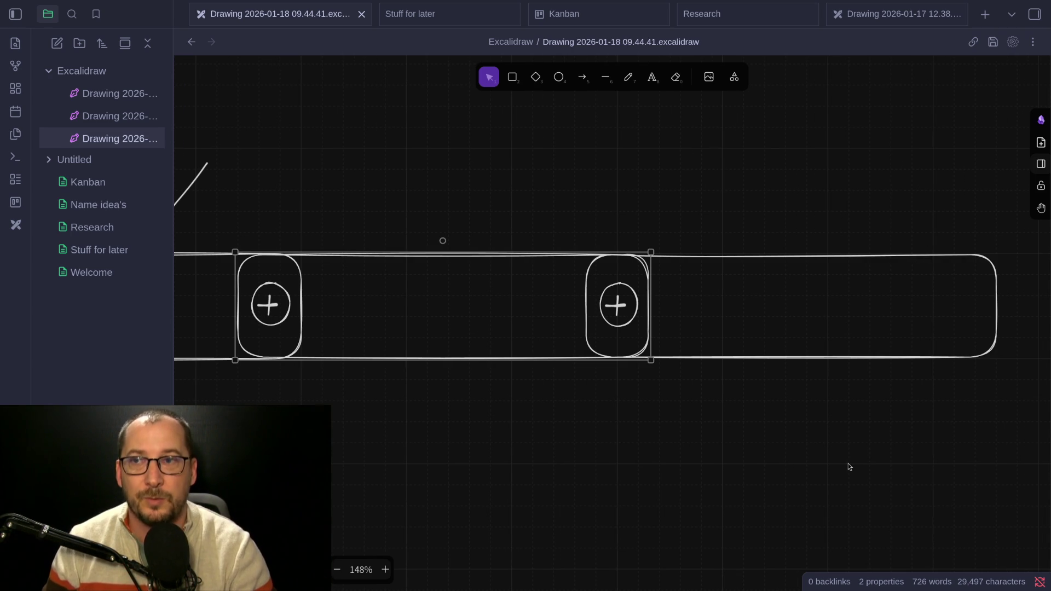
click(782, 264)
click(594, 265)
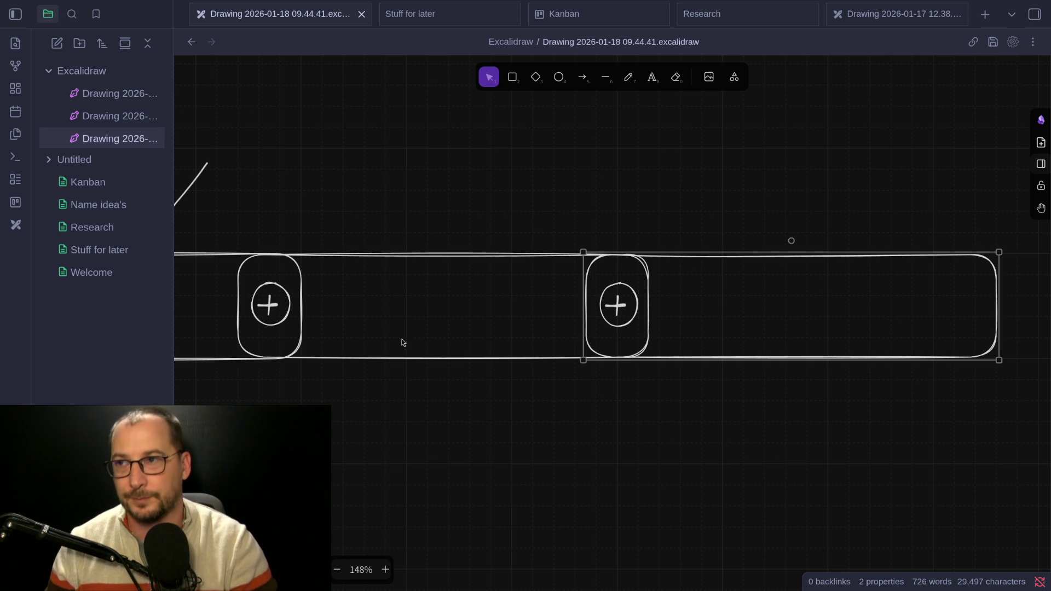
scroll(534, 346, left, 3)
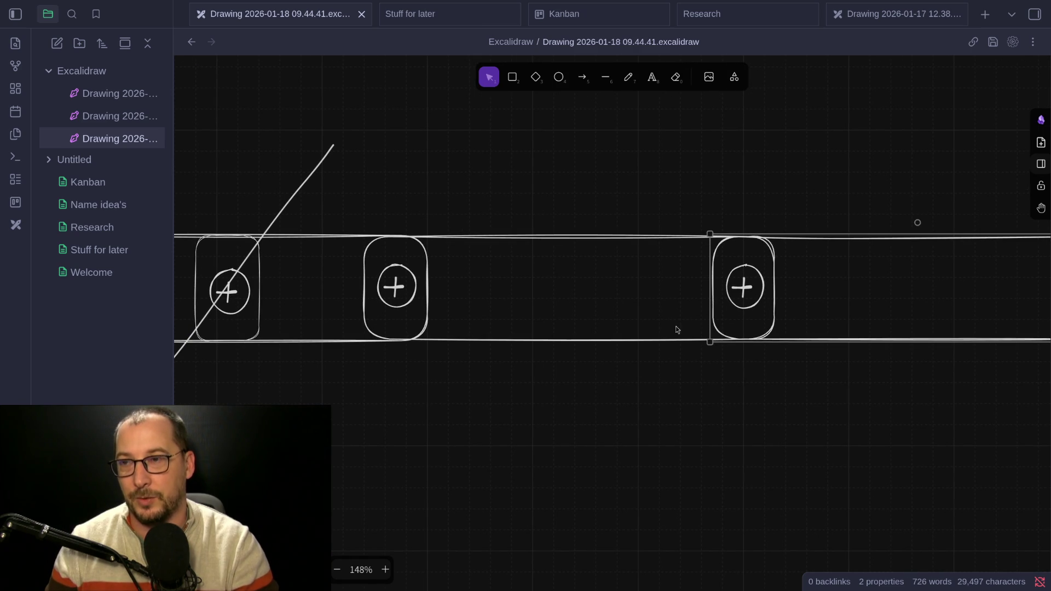
scroll(755, 497, left, 3)
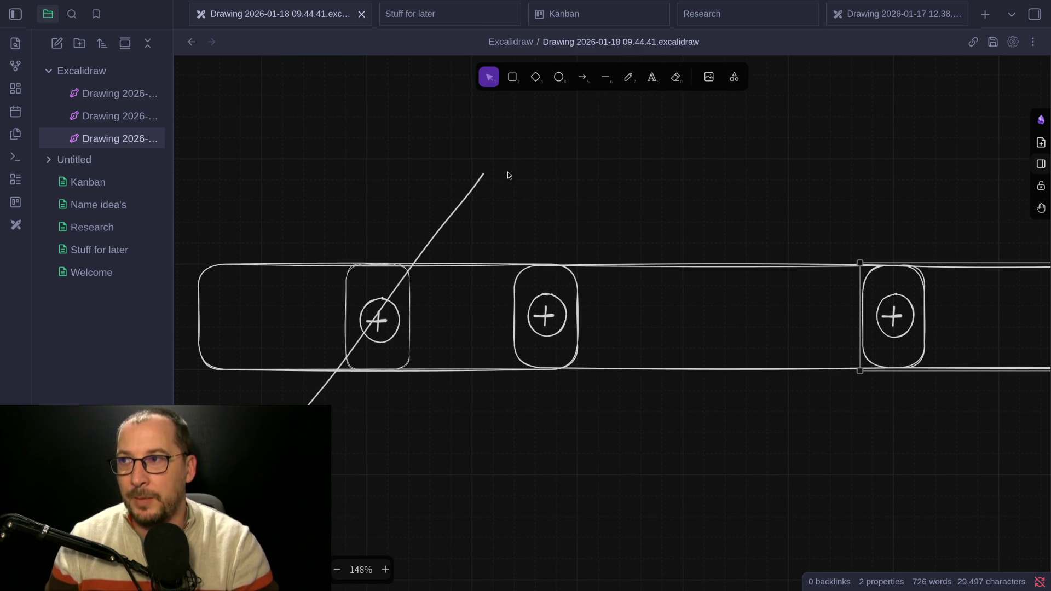
scroll(548, 208, left, 2)
ctrl+scroll(532, 266, up, 5)
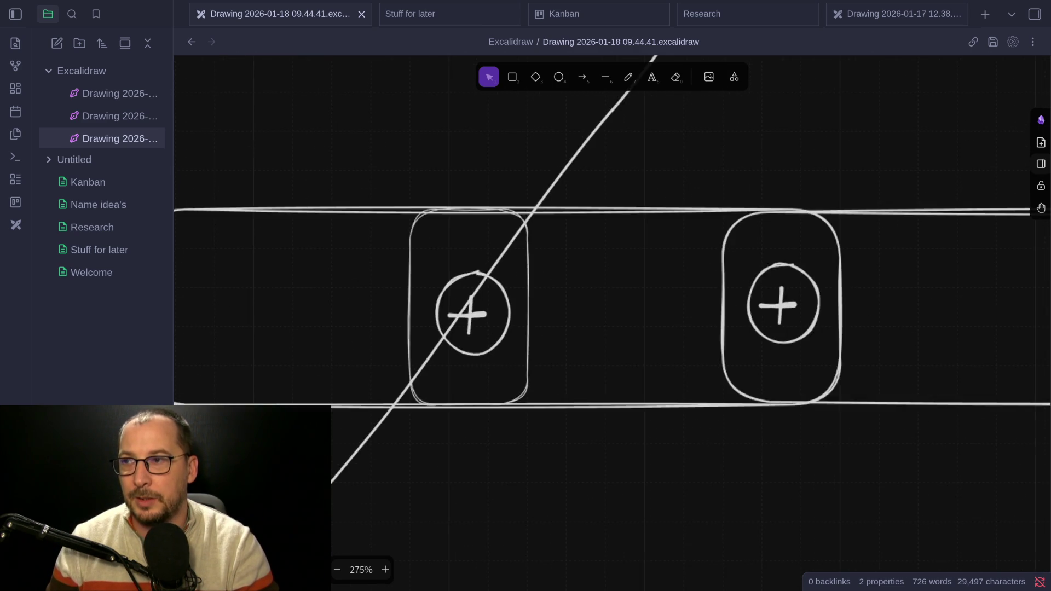
ctrl+scroll(474, 367, down, 3)
ctrl+scroll(689, 379, up, 1)
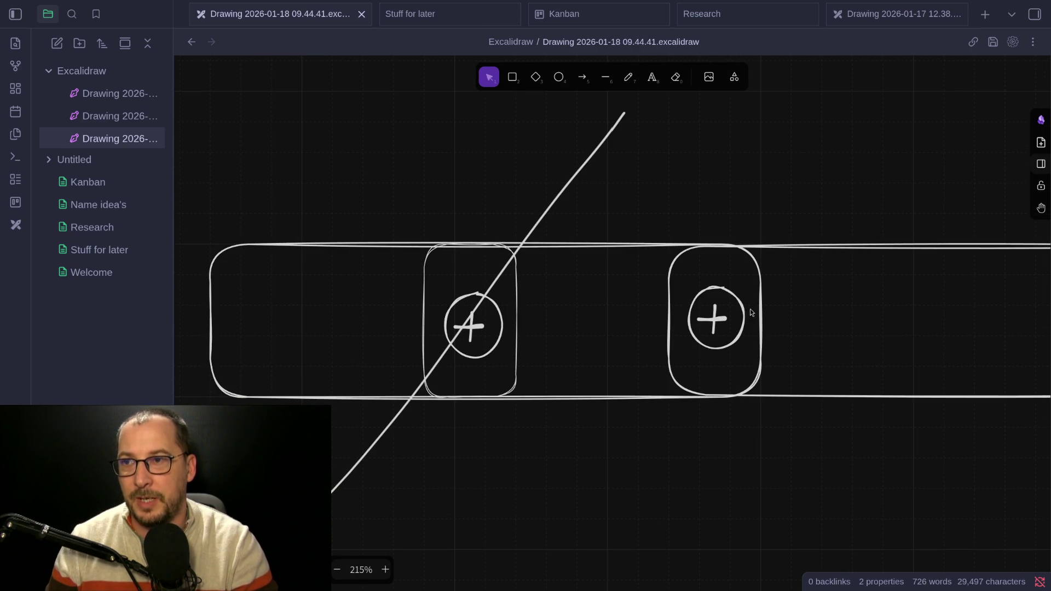
ctrl+scroll(494, 426, up, 3)
ctrl+scroll(502, 303, down, 1)
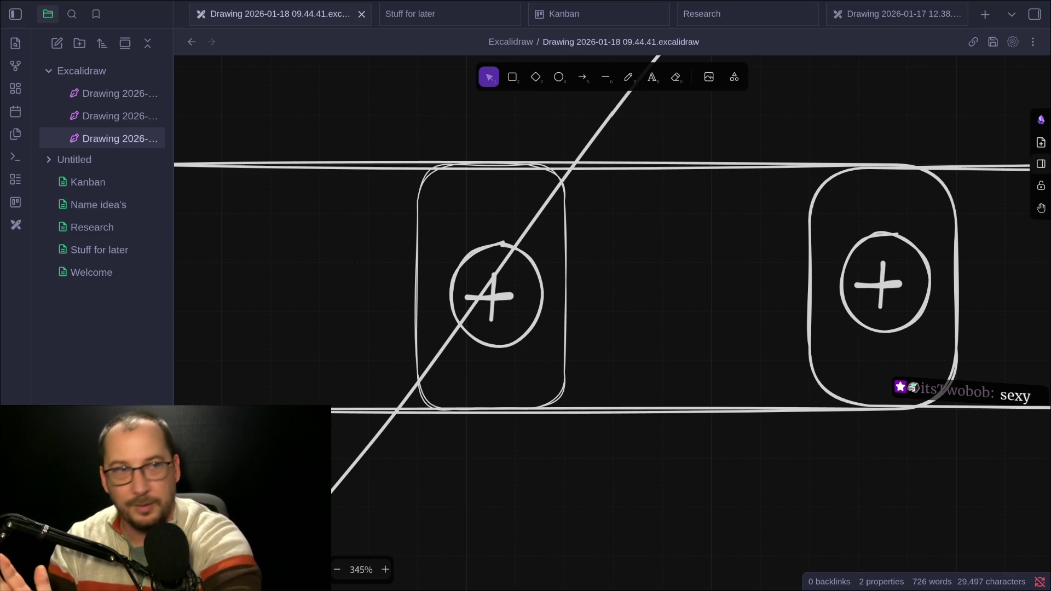
key(h)
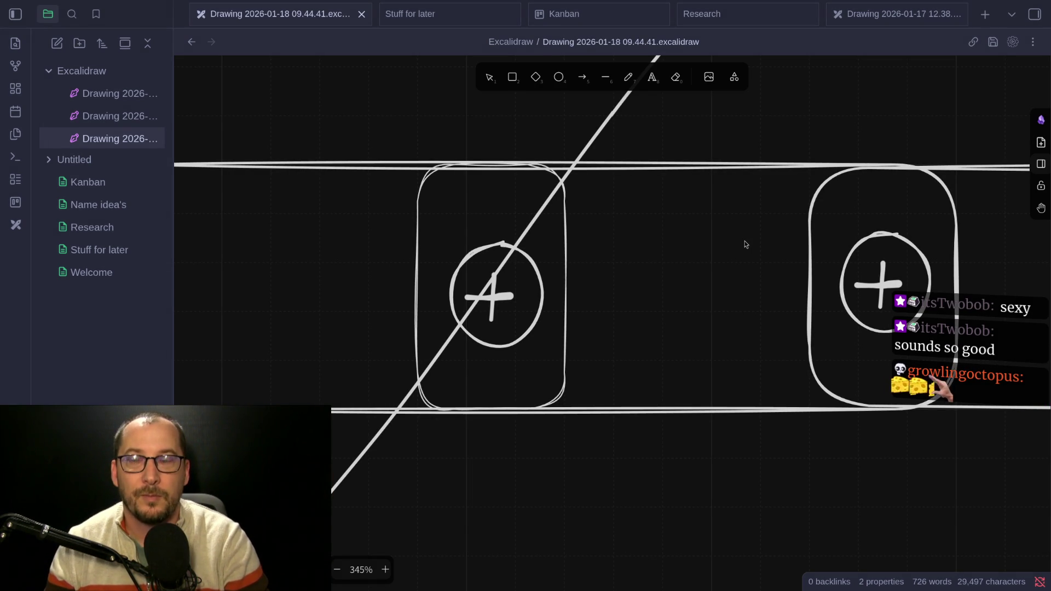
scroll(735, 307, down, 5)
scroll(735, 307, up, 5)
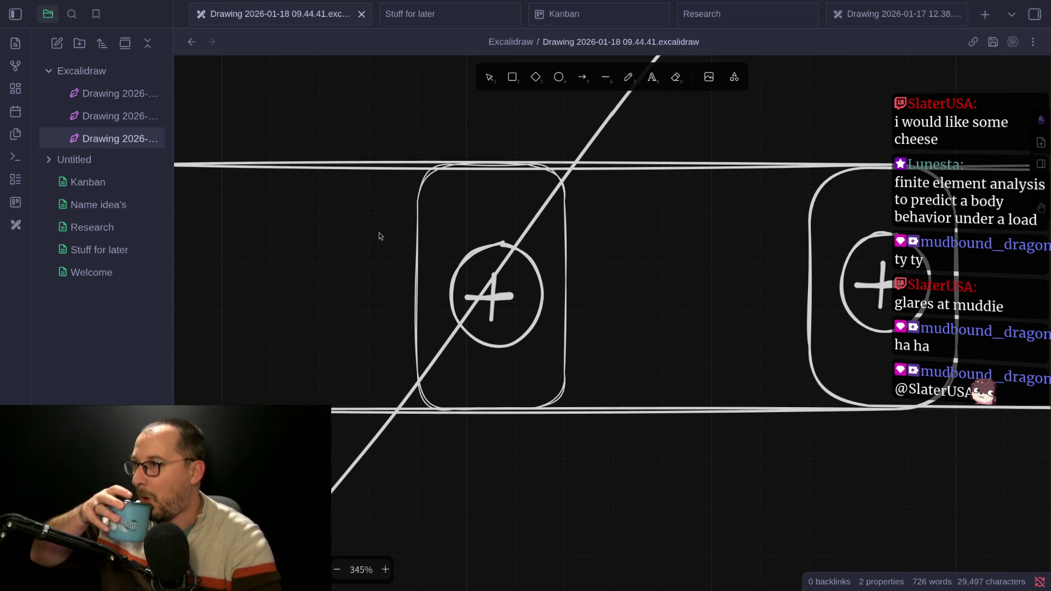
Collapse the Excalidraw folder and bring up the Area3D documentation page
click(115, 76)
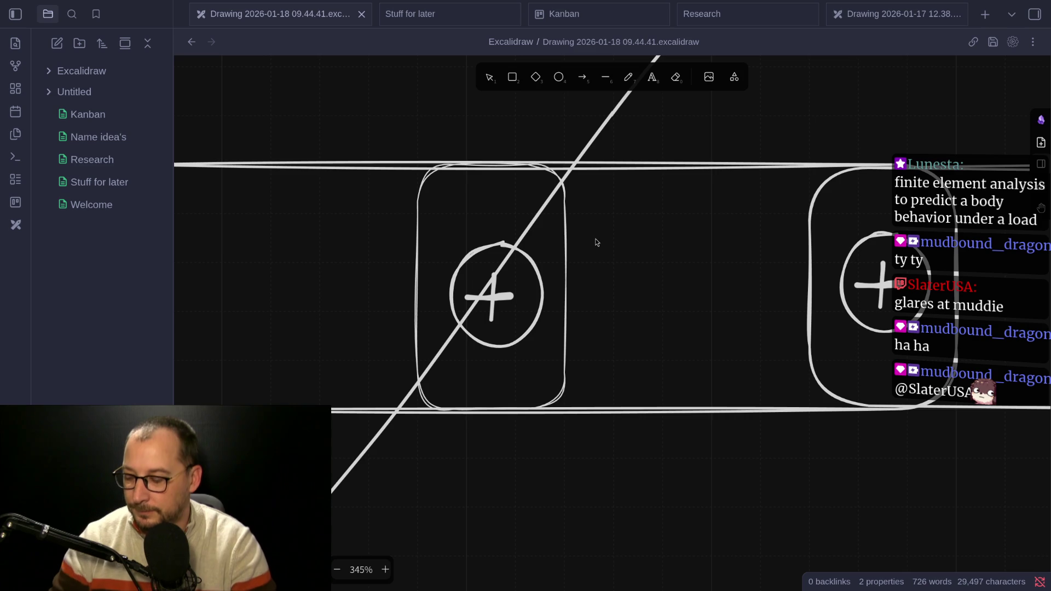
key(super+3)
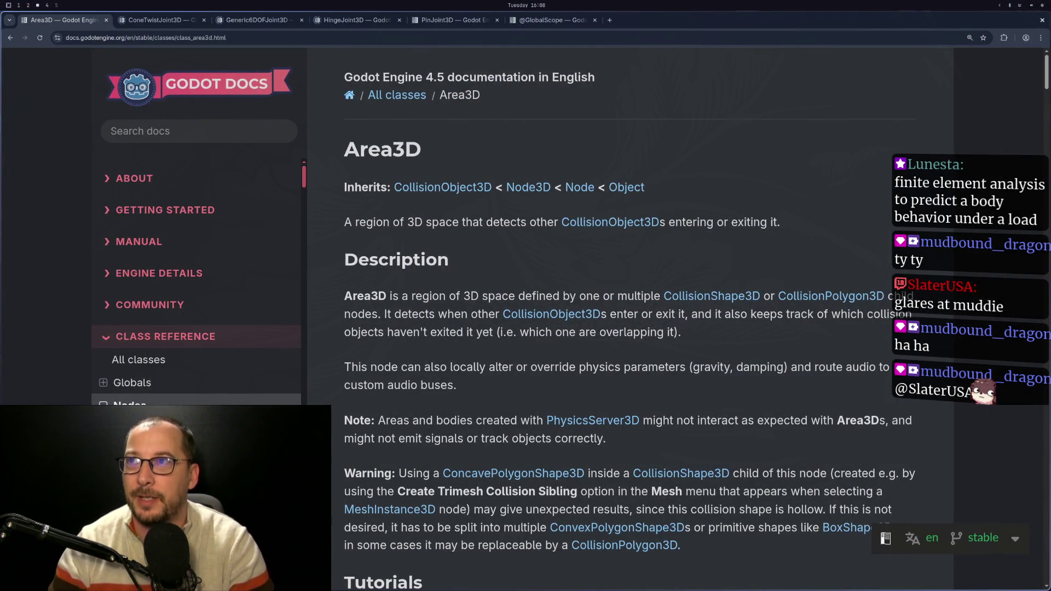
key(super+2)
key(super+4)
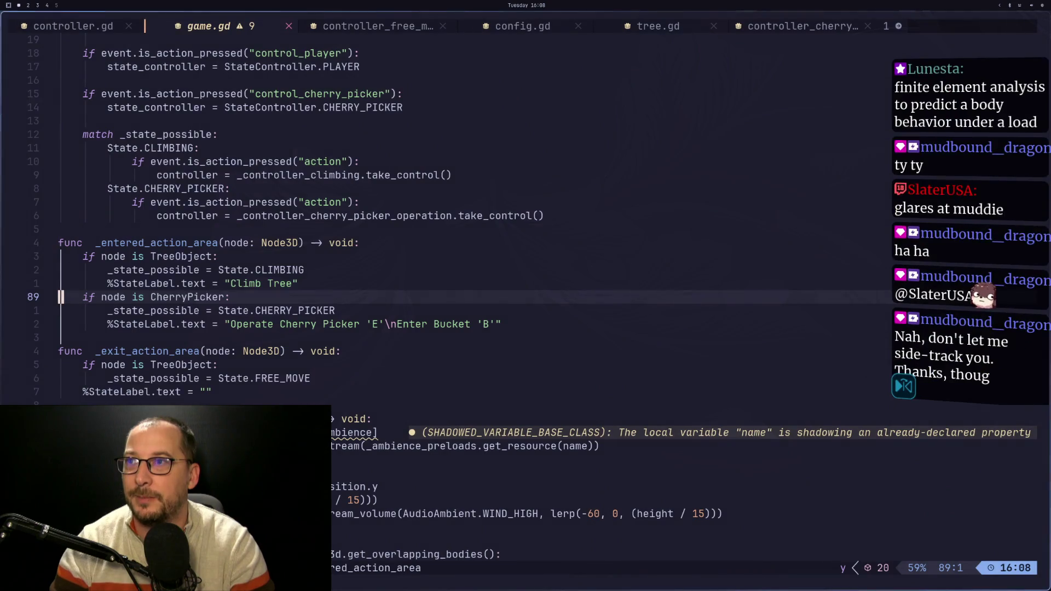
key(super+3)
key(super+2)
key(super+3)
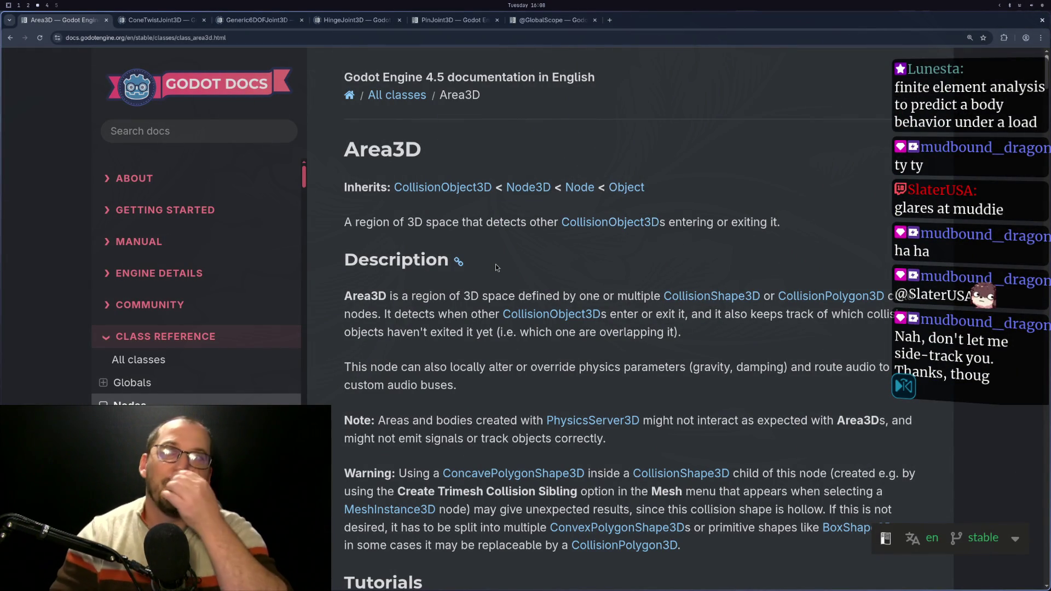
In the Godot 3D editor, move the camera back and down onto the green platform, then show game.gd
key(super+2)
mouse_move(533, 313)
mouse_down()
mouse_move(580, 372)
mouse_move(542, 328)
mouse_move(549, 304)
mouse_up()
mouse_move(561, 355)
mouse_down()
mouse_move(557, 212)
mouse_move(495, 189)
mouse_move(522, 221)
mouse_move(553, 167)
mouse_move(552, 218)
mouse_move(569, 193)
mouse_up()
key(super+1)
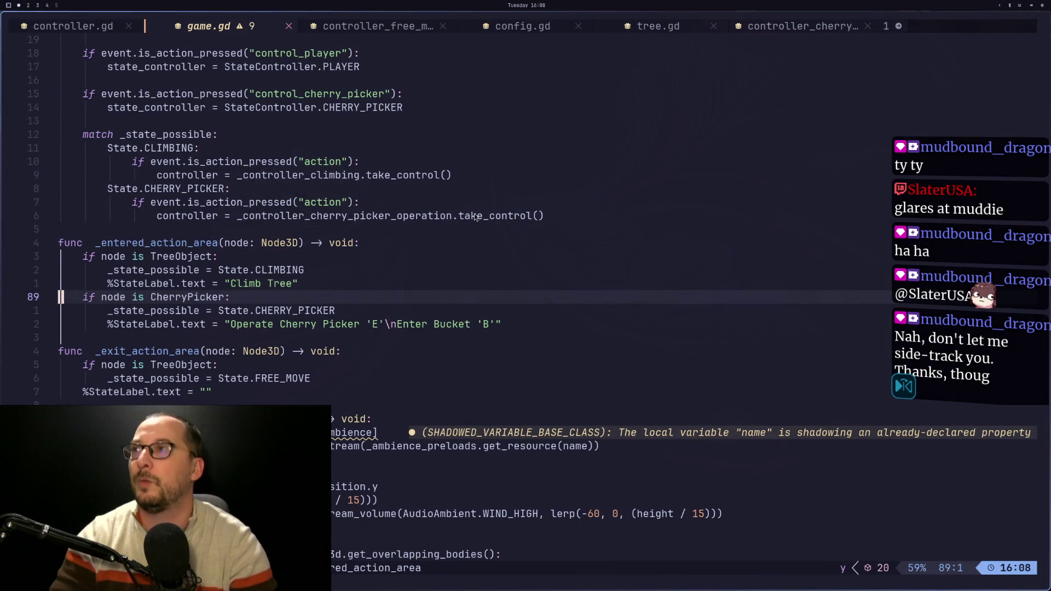
Move through game.gd's match block to the action if-line under the State.CHERRY_PICKER case
key(j)
key(j)
key(k)
key(k)
key(k)
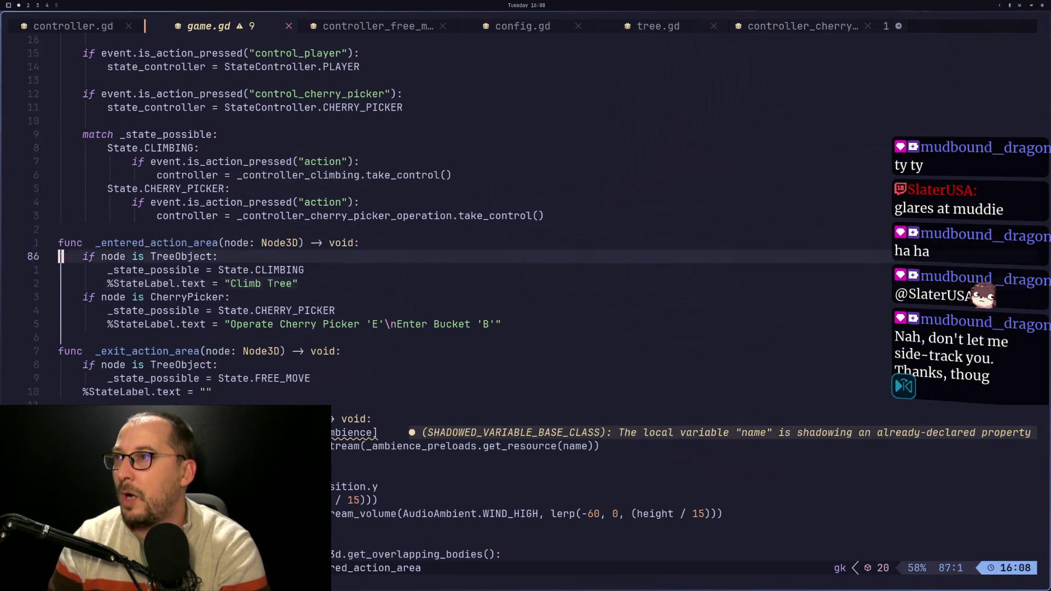
key(k)
key(j)
key(j)
key(j)
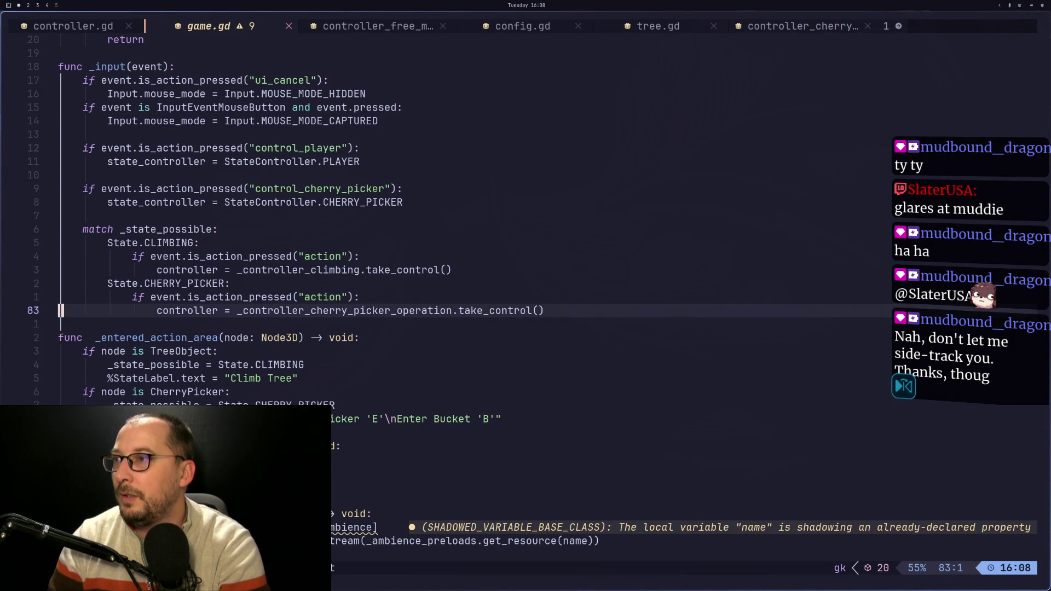
key(k)
key(k)
key(k)
key(j)
key(j)
key(j)
key(j)
key(k)
key(k)
key(k)
key(j)
key(j)
key(j)
key(j)
key(k)
key(k)
key(k)
key(k)
key(k)
key(w)
key(l)
key(l)
key(w)
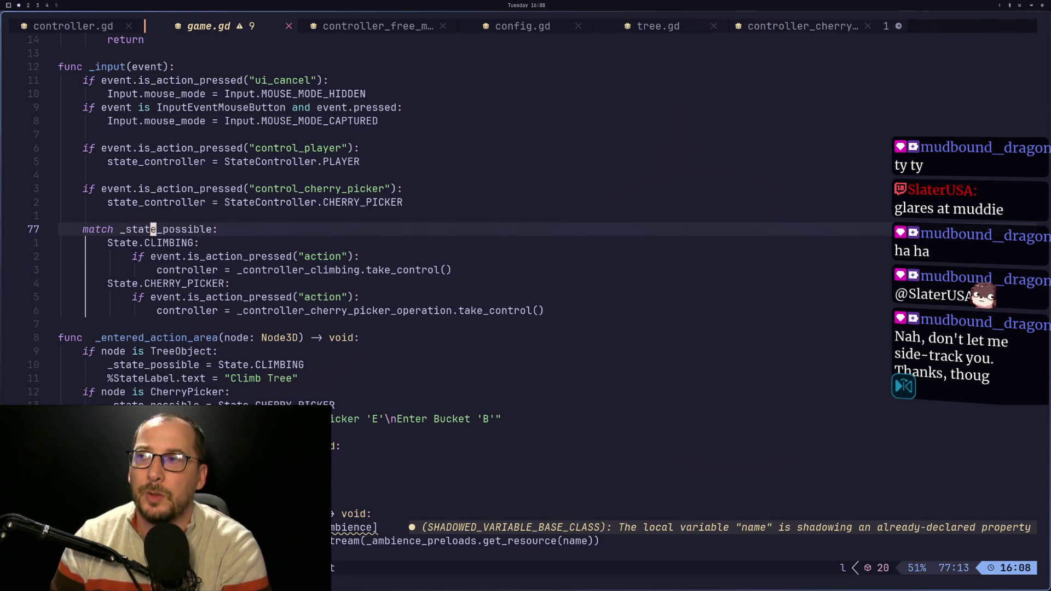
key(g)
key(j)
key(g)
key(j)
key(g)
key(j)
key(j)
key(l)
Duplicate the action if-line and change its action to action_bucket
key(j)
key(k)
key(l)
key(l)
key(l)
key(l)
key(g)
key(j)
key(g)
key(j)
key(g)
key(k)
key(y)
key(y)
key(j)
key(p)
key(e)
key(w)
key(w)
key(w)
text(eaction_pressed("action"):)
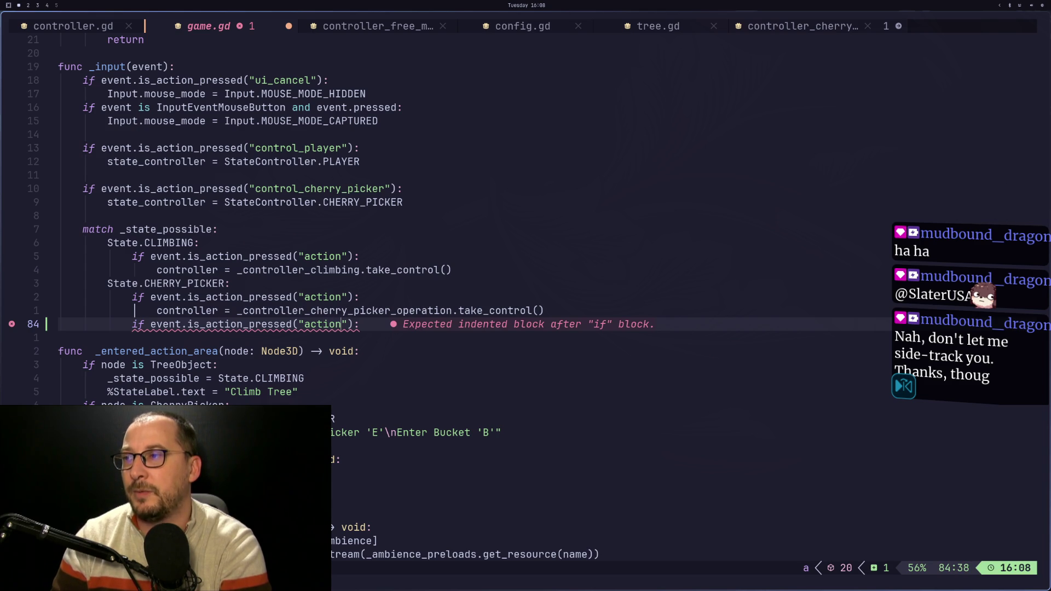
text(_)
key(Return)
key(Escape)
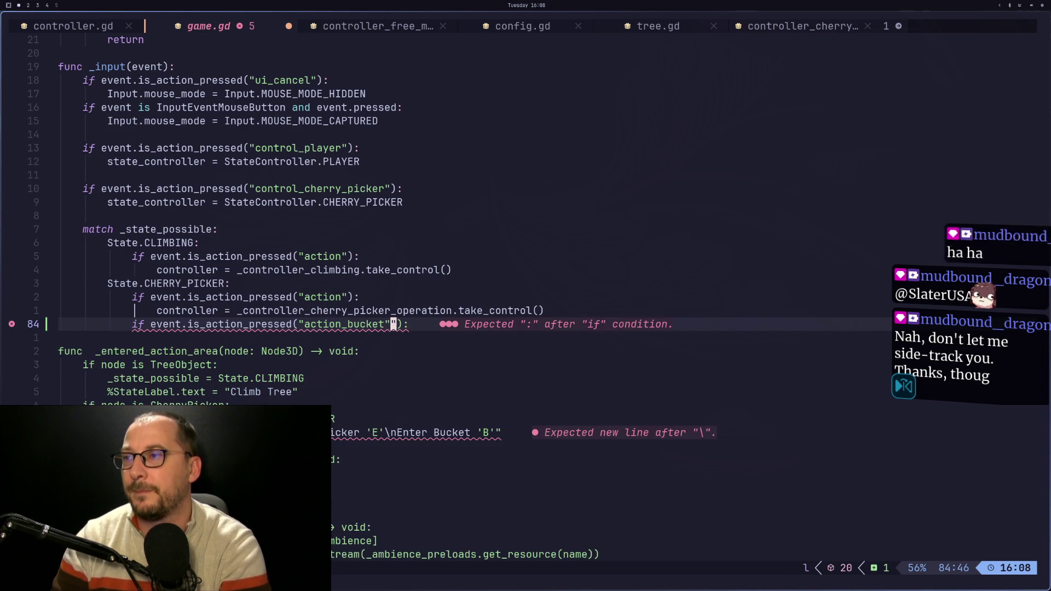
Copy the take_control line under the new action_bucket branch and save game.gd with :w
key(x)
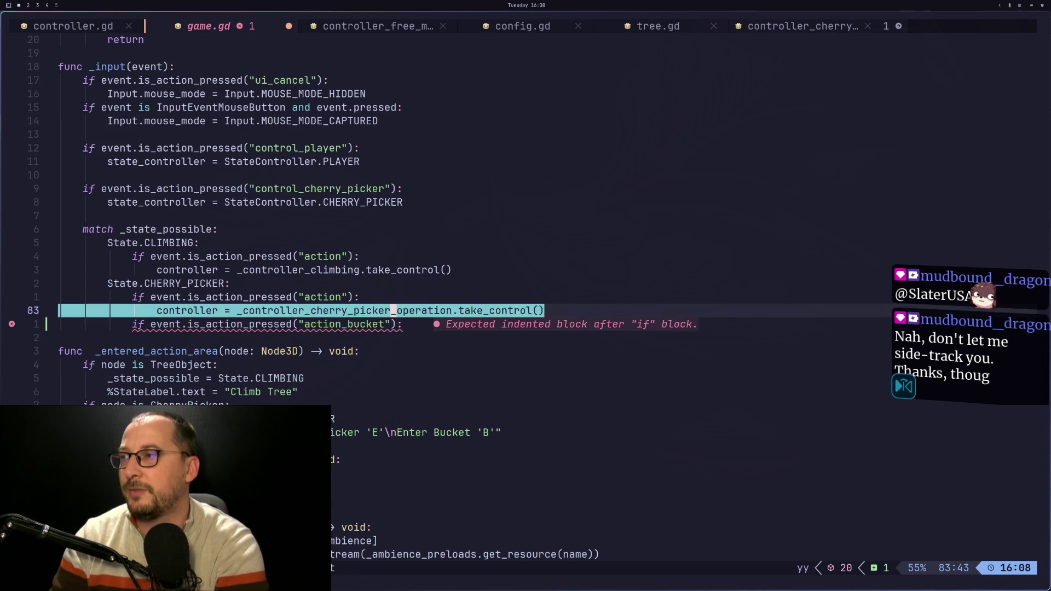
text(yjp:w)
key(Return)
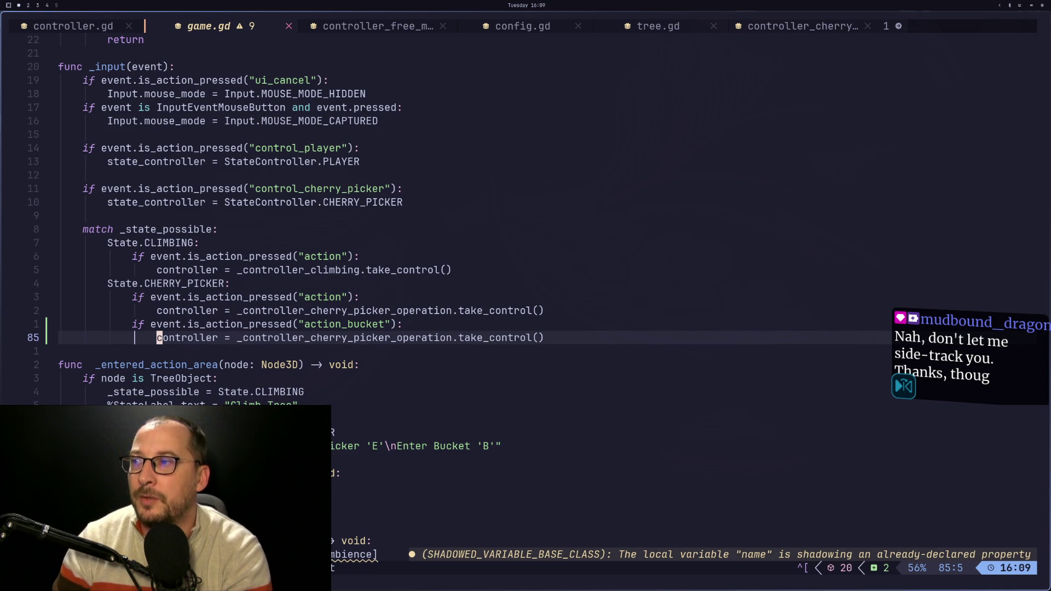
key(super+2)
scroll(66, 164, up, 10)
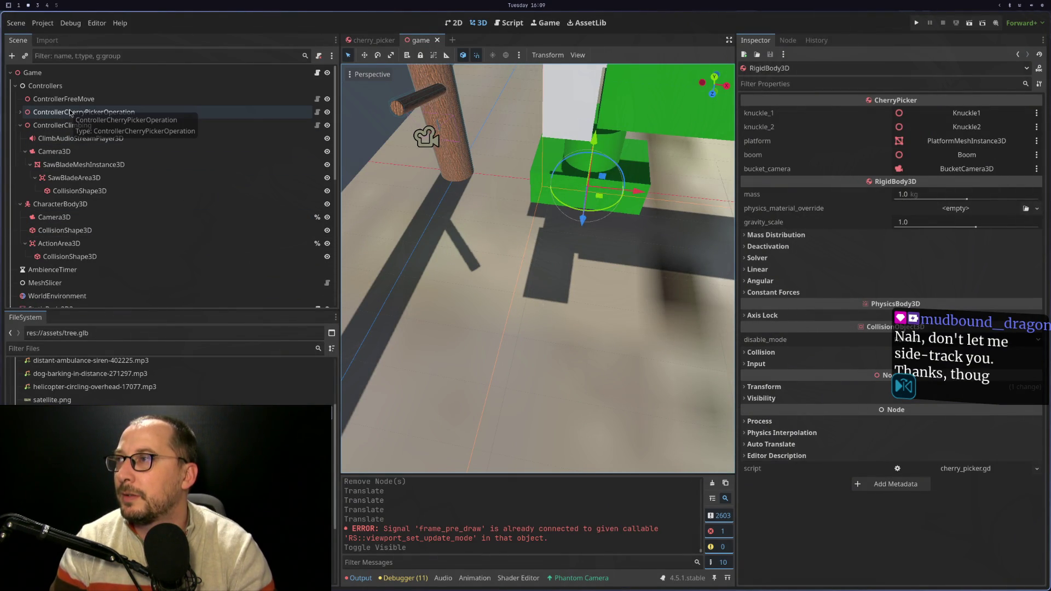
Collapse ControllerClimbing, then inspect ControllerCherryPickerOperation and the Game node's controller references
click(19, 125)
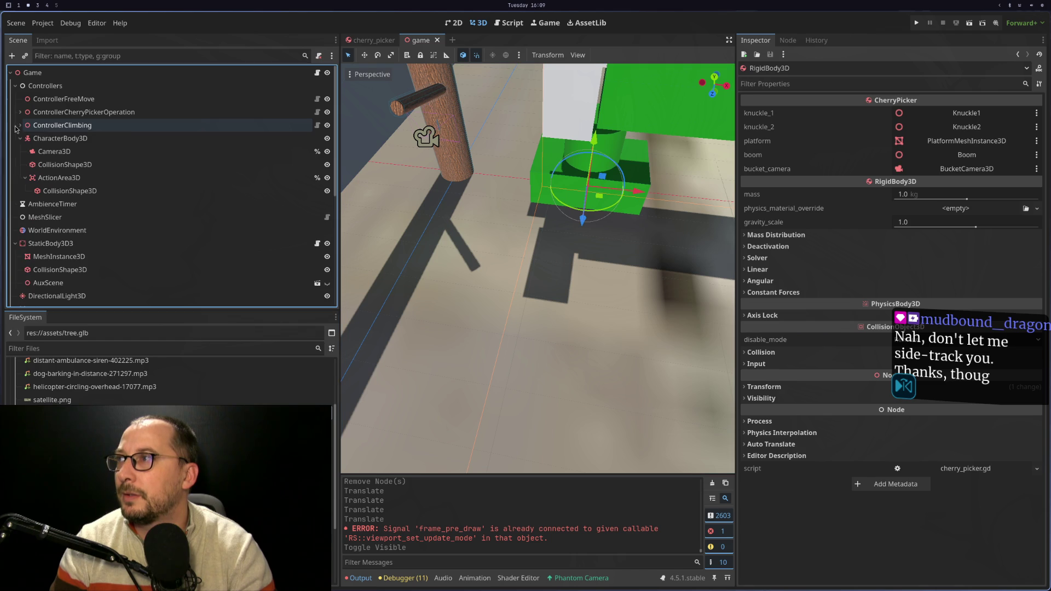
click(54, 115)
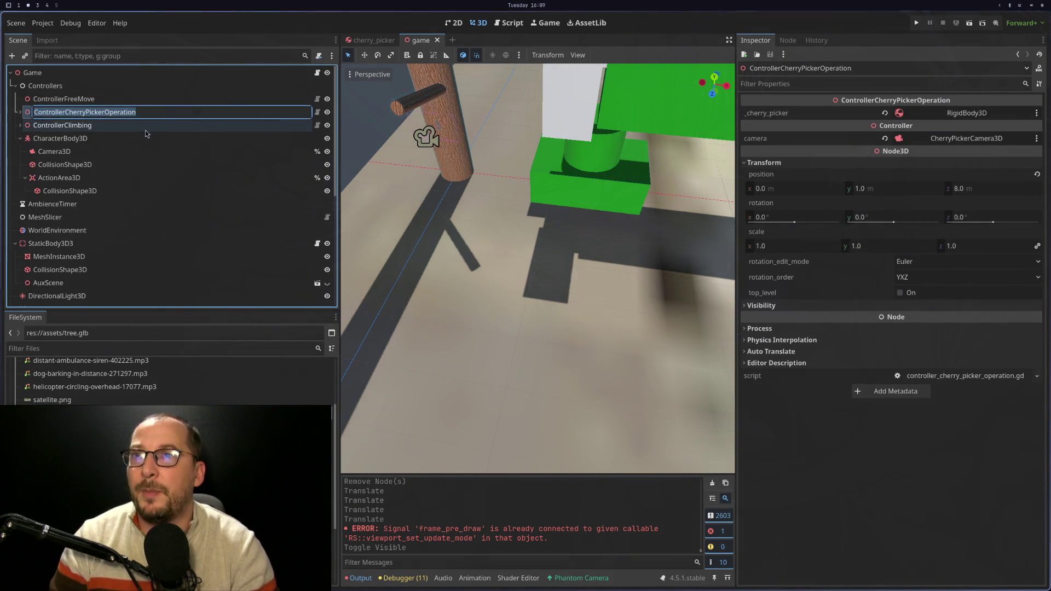
click(107, 73)
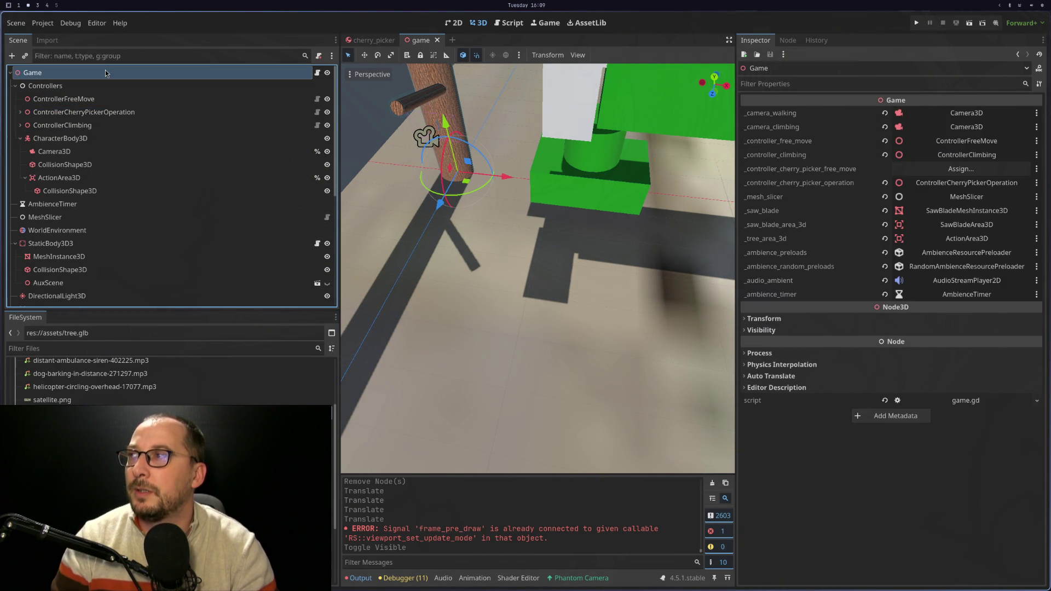
key(super+1)
Duplicate the _controller_cherry_picker_operation export as _controller_cherry_picker_operation_bucket and save
scroll(309, 179, up, 15)
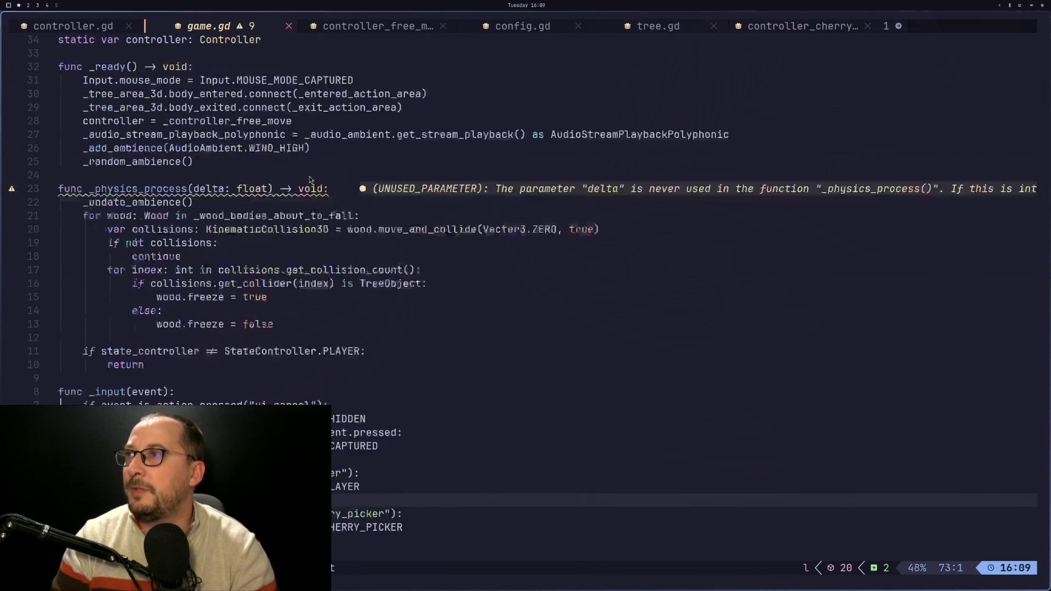
scroll(309, 180, up, 6)
click(242, 232)
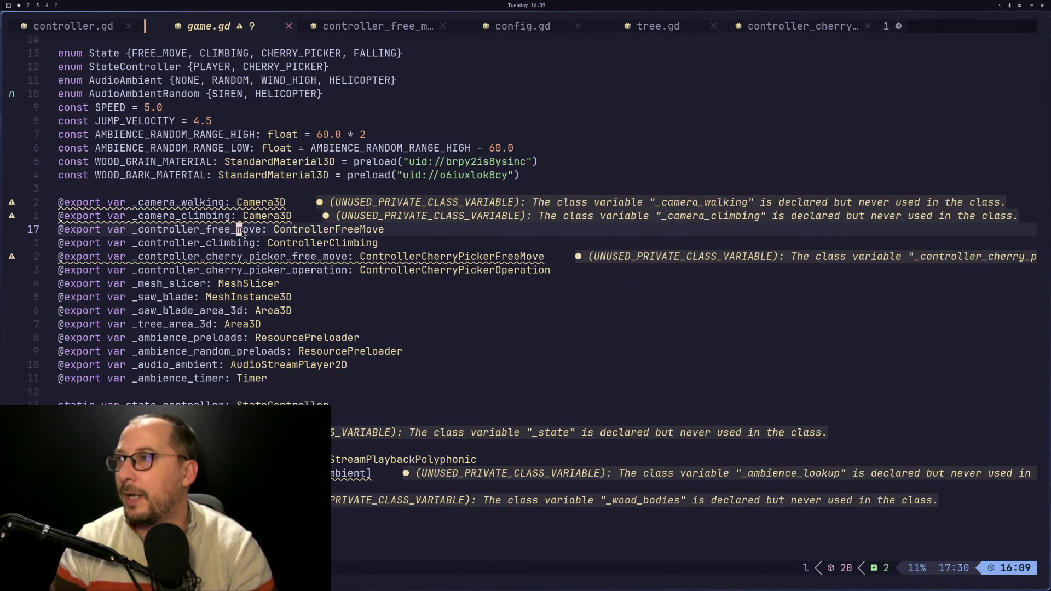
key(g)
key(j)
key(g)
key(j)
key(g)
key(j)
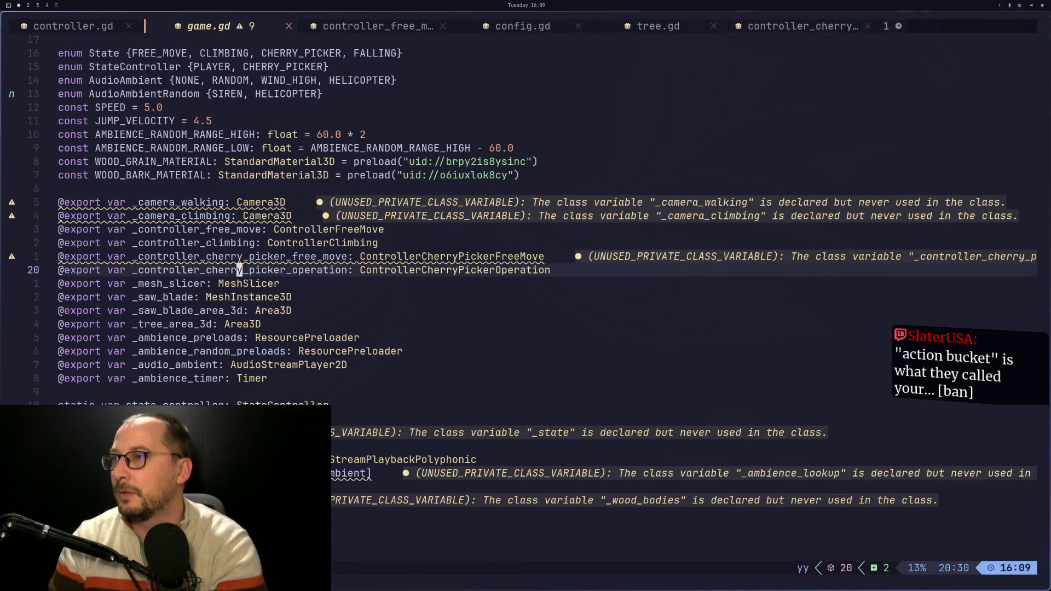
key(p)
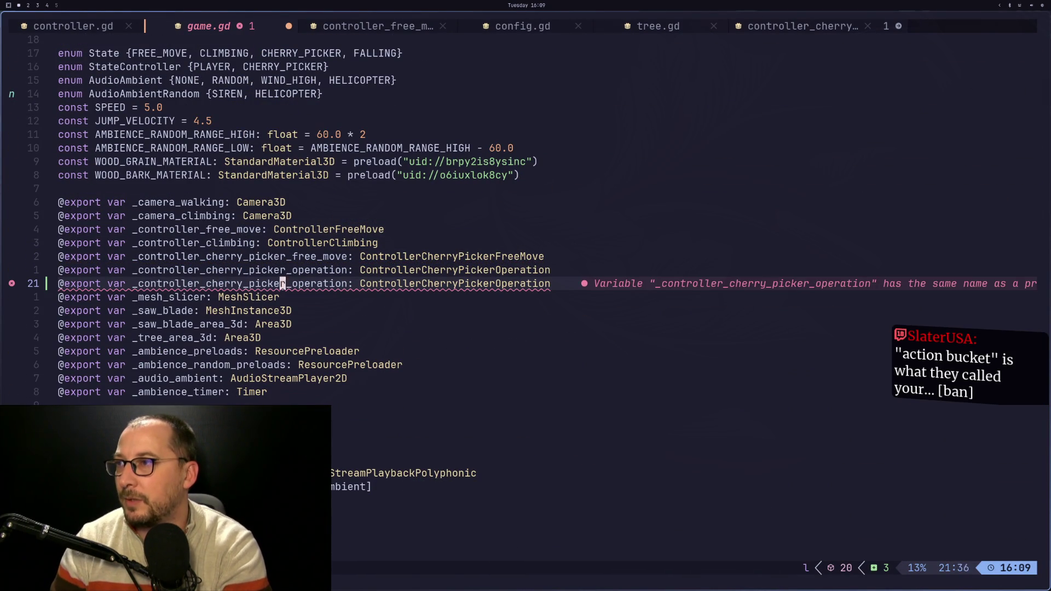
text(_bucke)
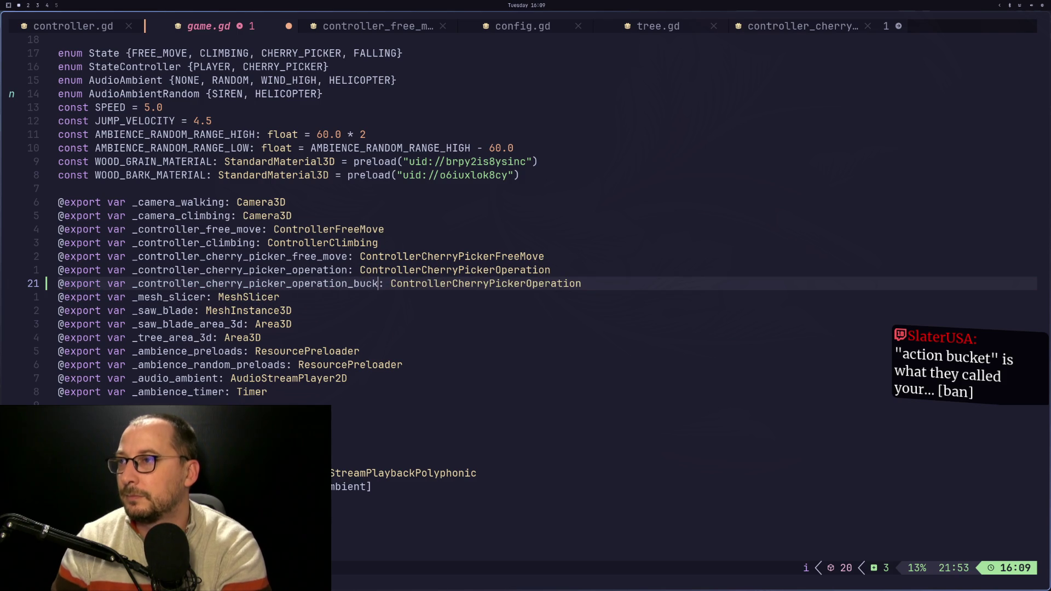
text(t)
key(Escape)
text(:w)
key(Return)
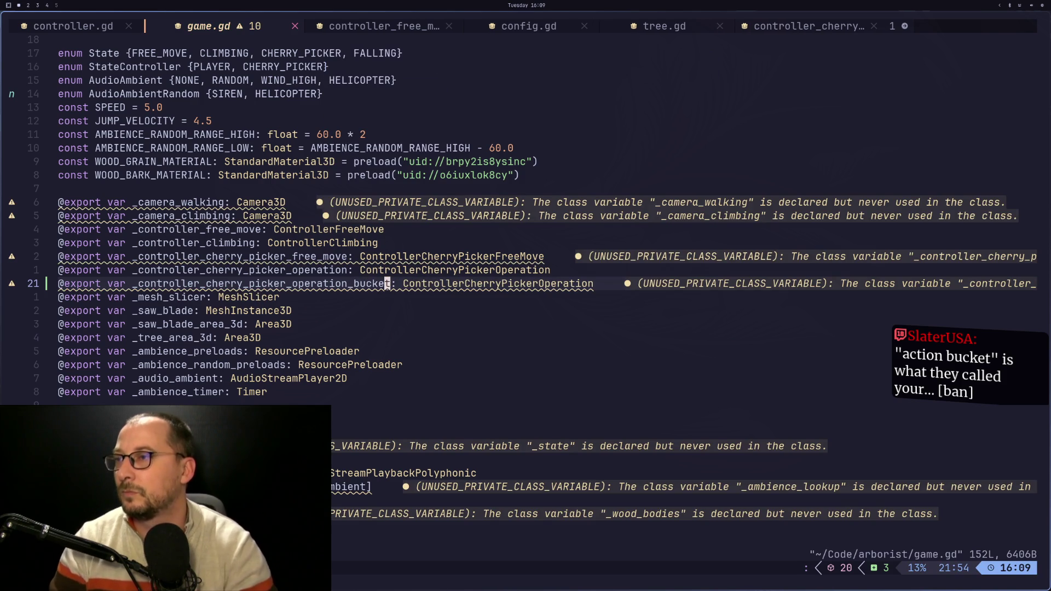
Make the action_bucket branch call take_control on the _bucket controller and save
scroll(430, 319, down, 2)
scroll(430, 318, down, 17)
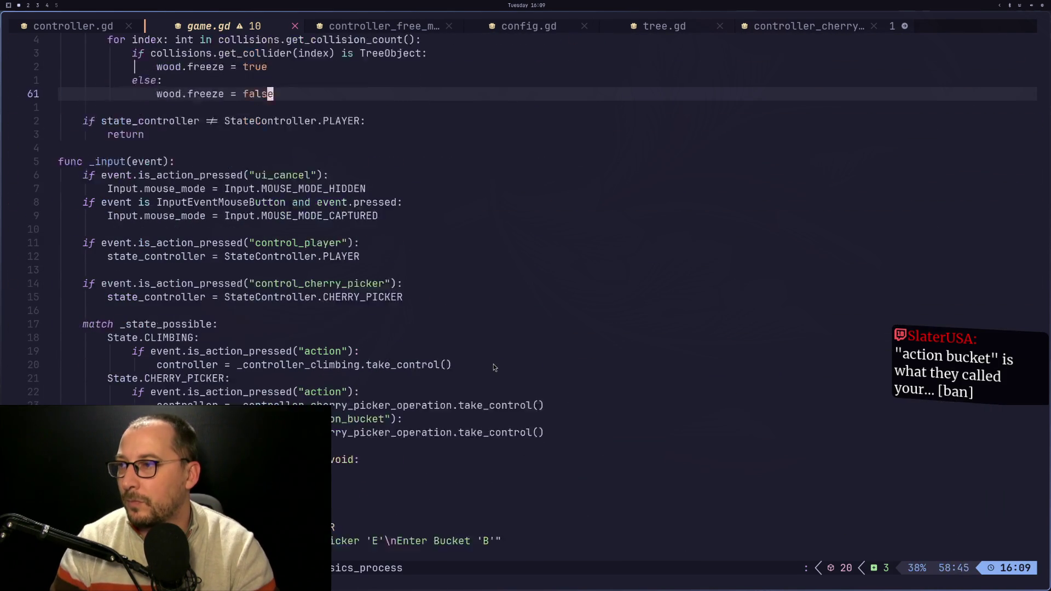
click(491, 392)
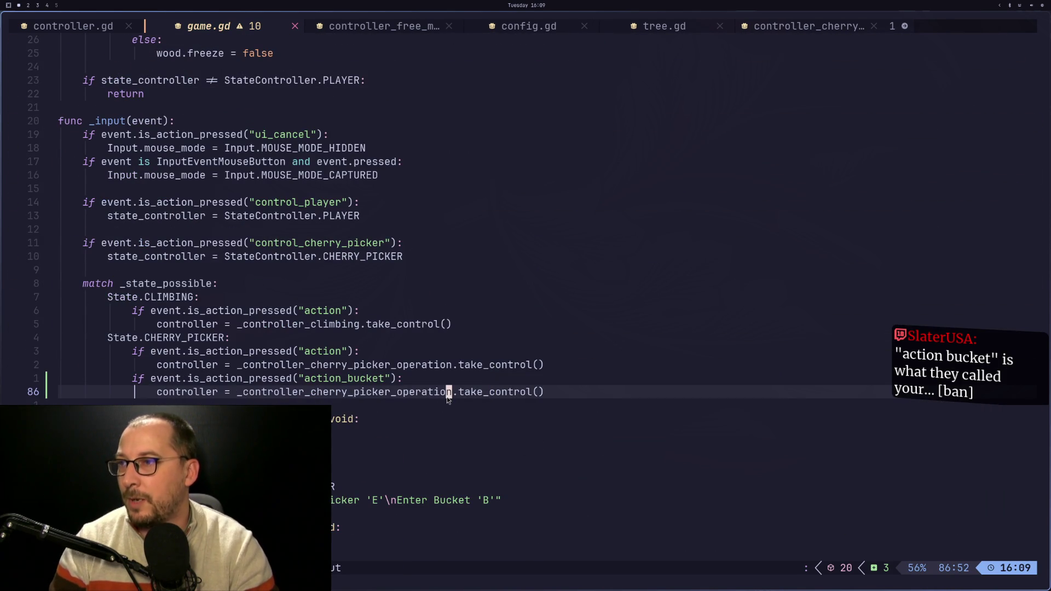
text(_bucket)
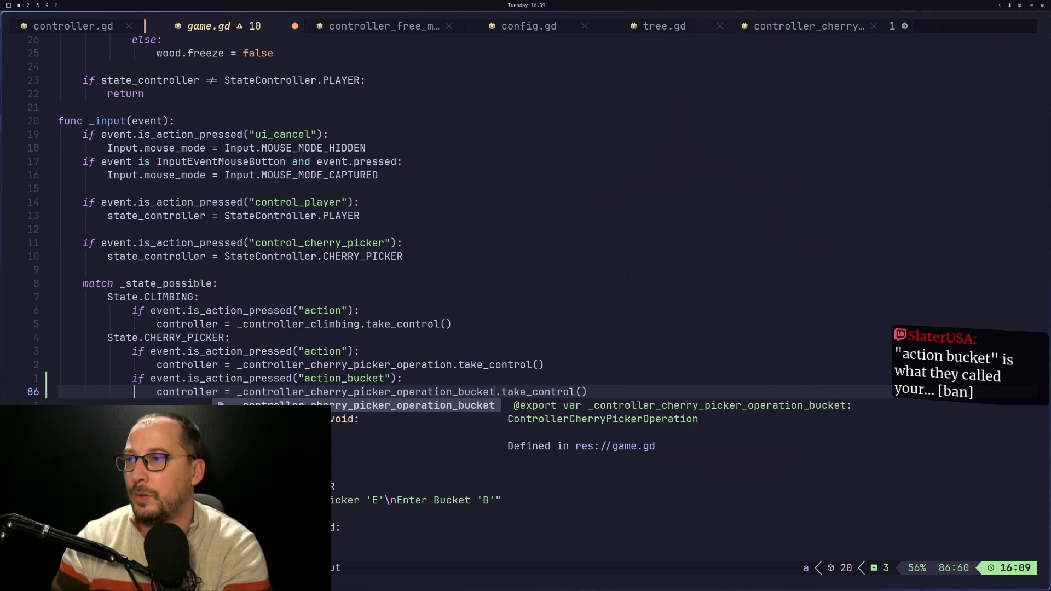
key(Escape)
text(:w)
key(Return)
key(super+2)
Assign ControllerCherryPickerOperation to Game's _controller_cherry_picker_operation_bucket field
mouse_move(613, 208)
mouse_down()
mouse_move(540, 94)
mouse_move(536, 170)
mouse_up()
scroll(561, 283, up, 2)
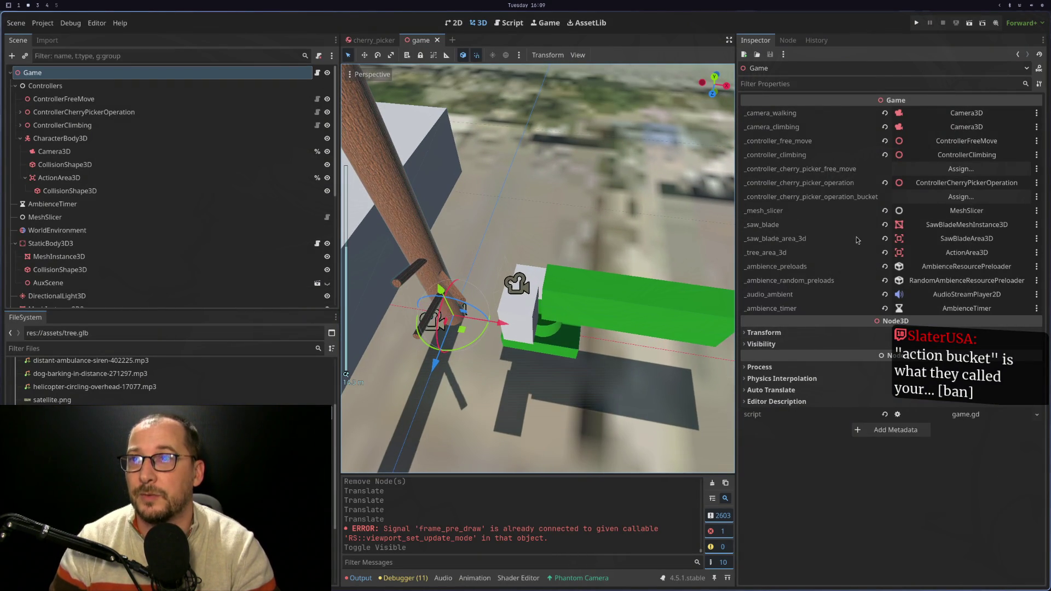
click(960, 196)
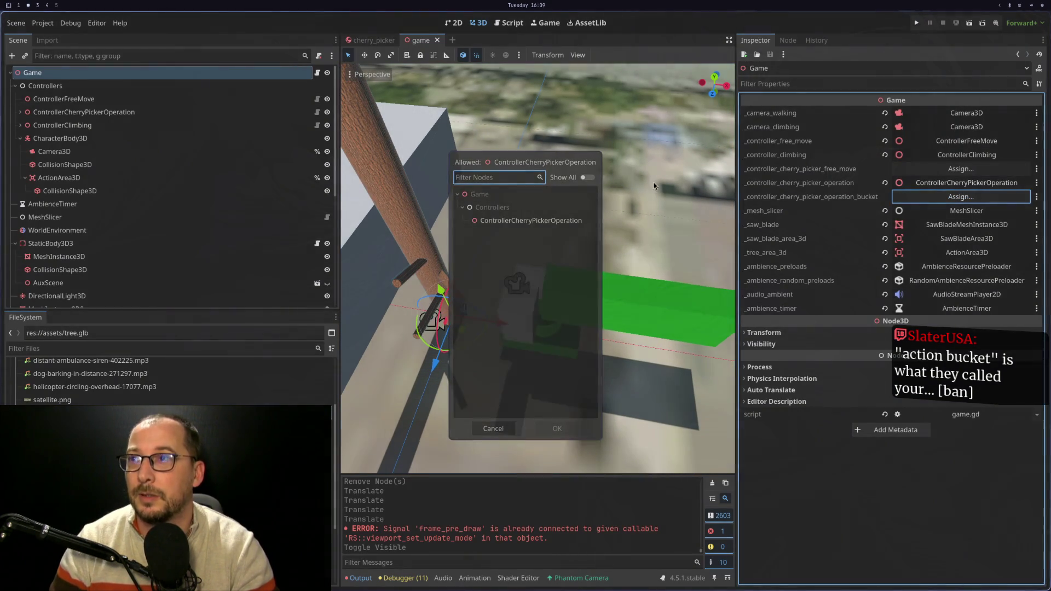
click(562, 221)
double_click(562, 222)
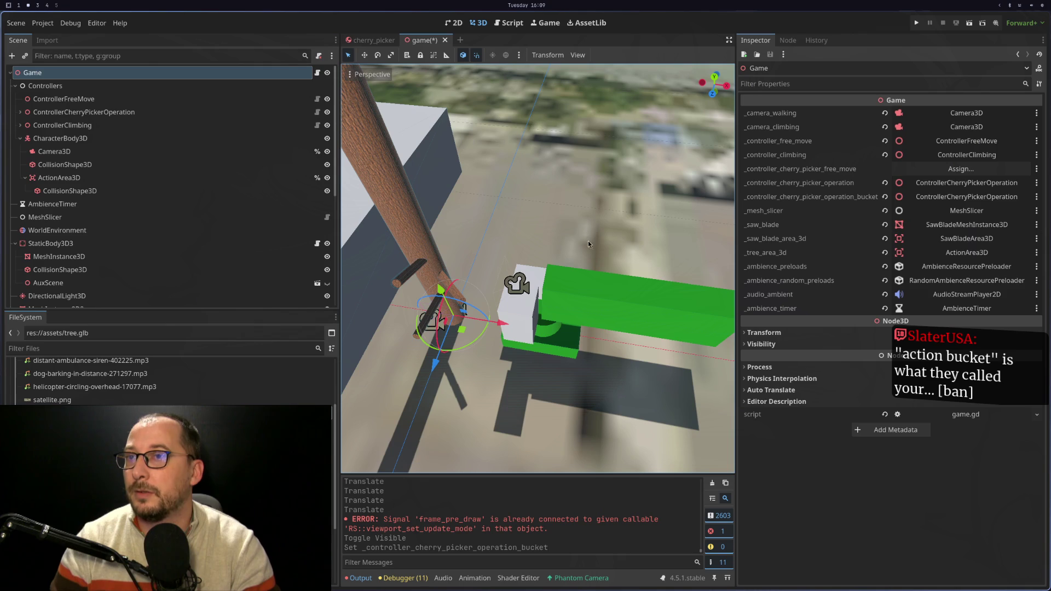
click(967, 200)
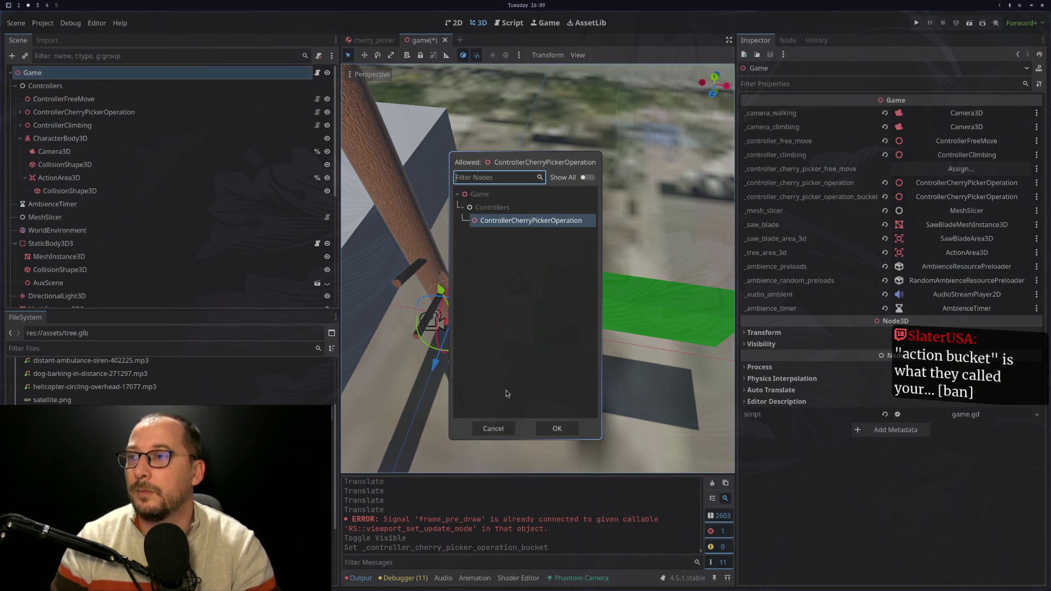
click(490, 427)
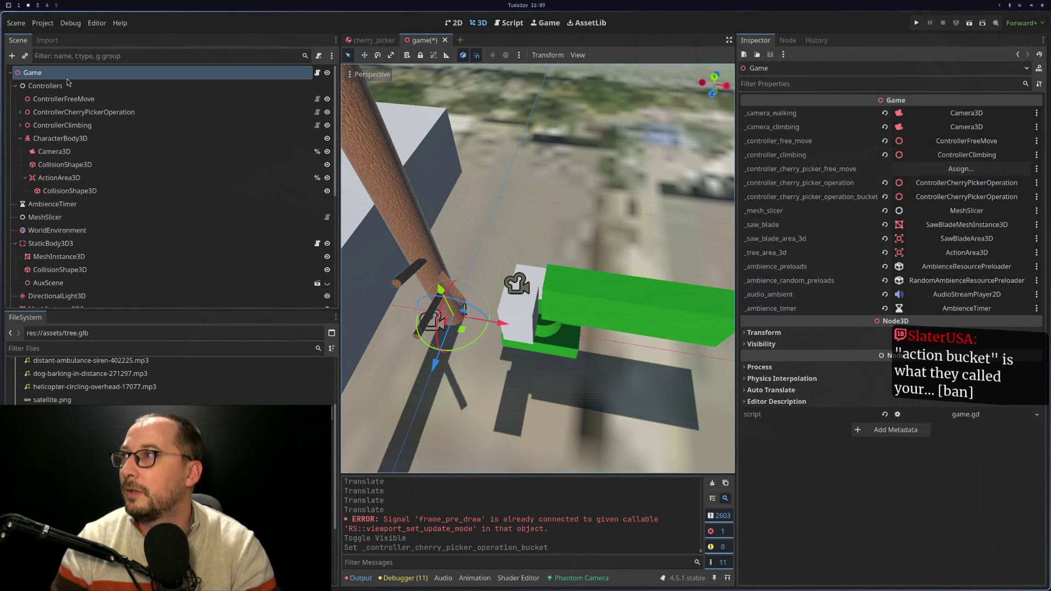
Add a ControllerCherryPickerOperation child node under Controllers via a 'Cher' search
right_click(68, 86)
click(87, 98)
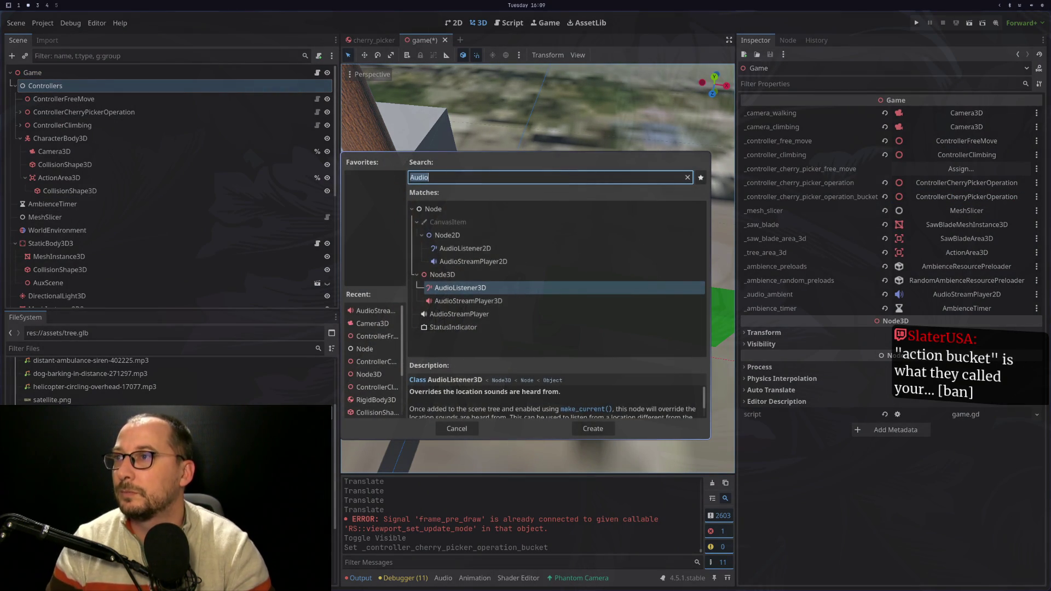
text(Cher)
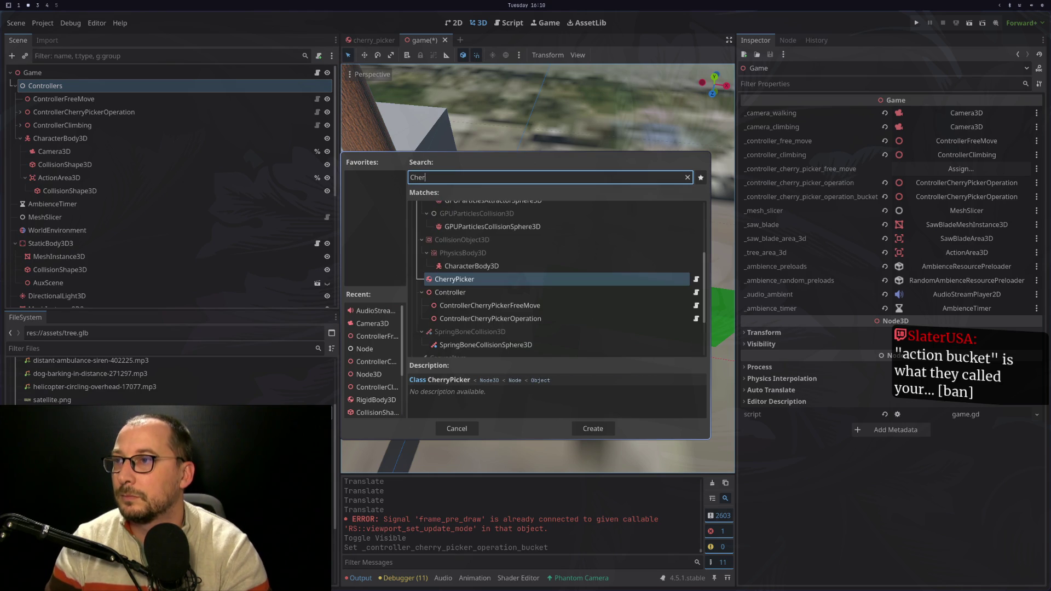
key(Down)
key(Down)
key(Down)
key(Return)
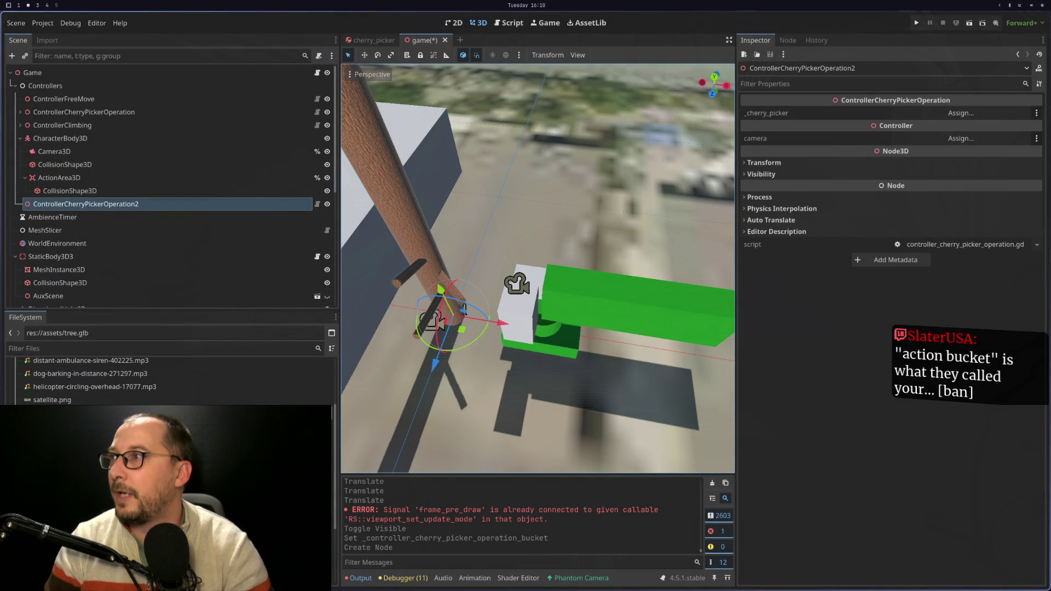
Cut the extra ControllerCherryPickerOperation2 node out of the scene
click(18, 112)
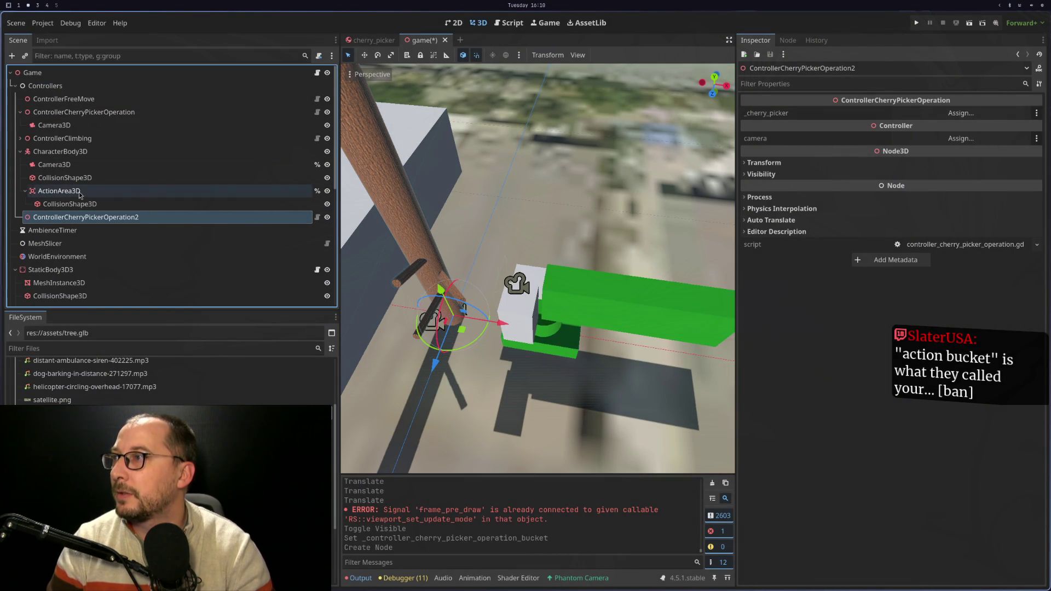
scroll(521, 286, up, 5)
mouse_move(521, 287)
mouse_down()
mouse_move(541, 281)
mouse_move(520, 264)
mouse_move(383, 243)
mouse_up()
scroll(251, 240, down, 10)
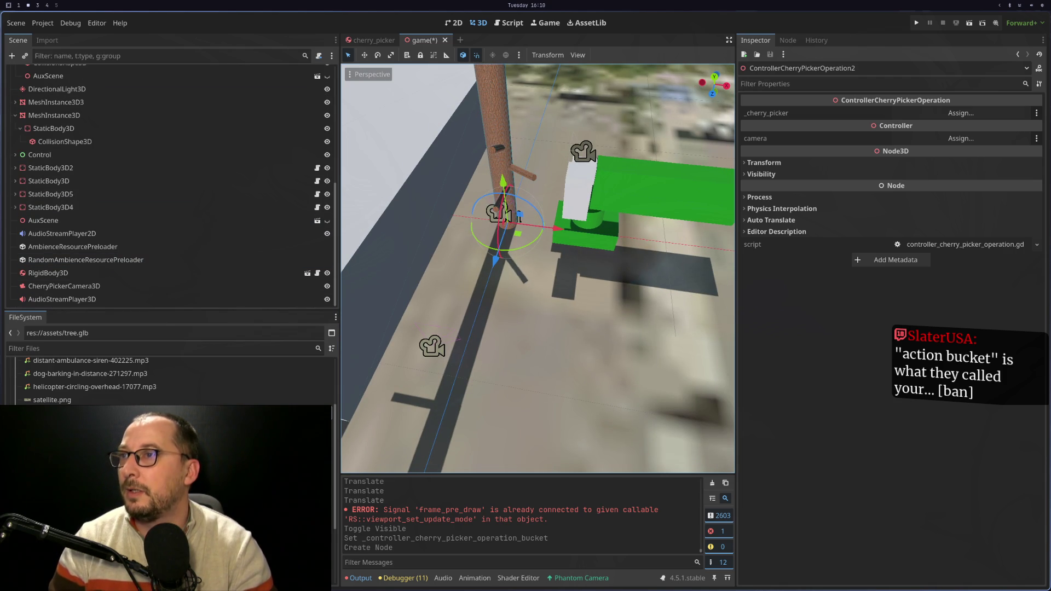
key(ctrl+x)
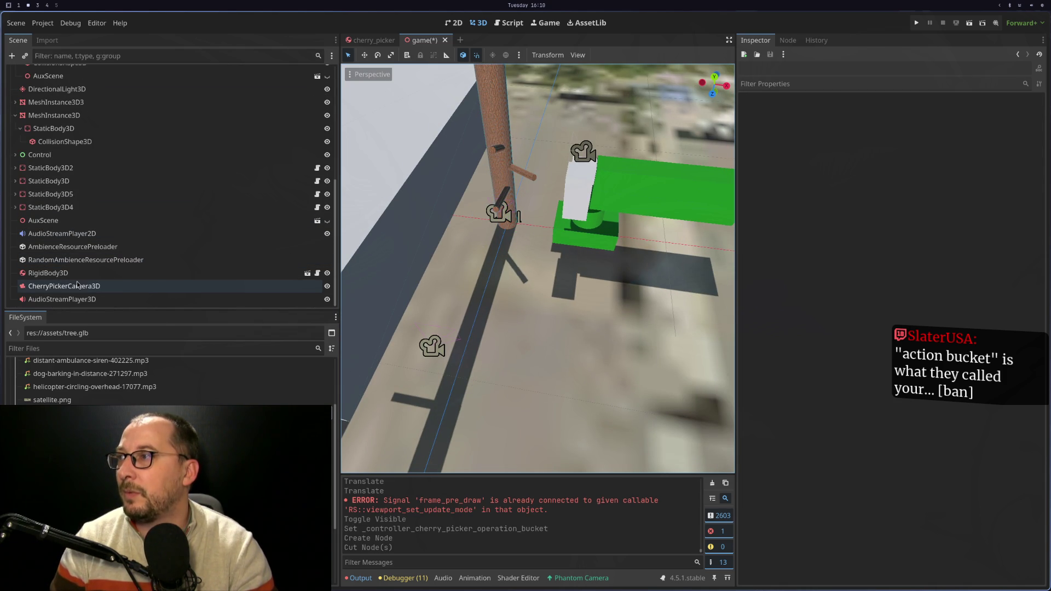
Make the cherry picker's RigidBody3D instance local so its children become editable
click(79, 291)
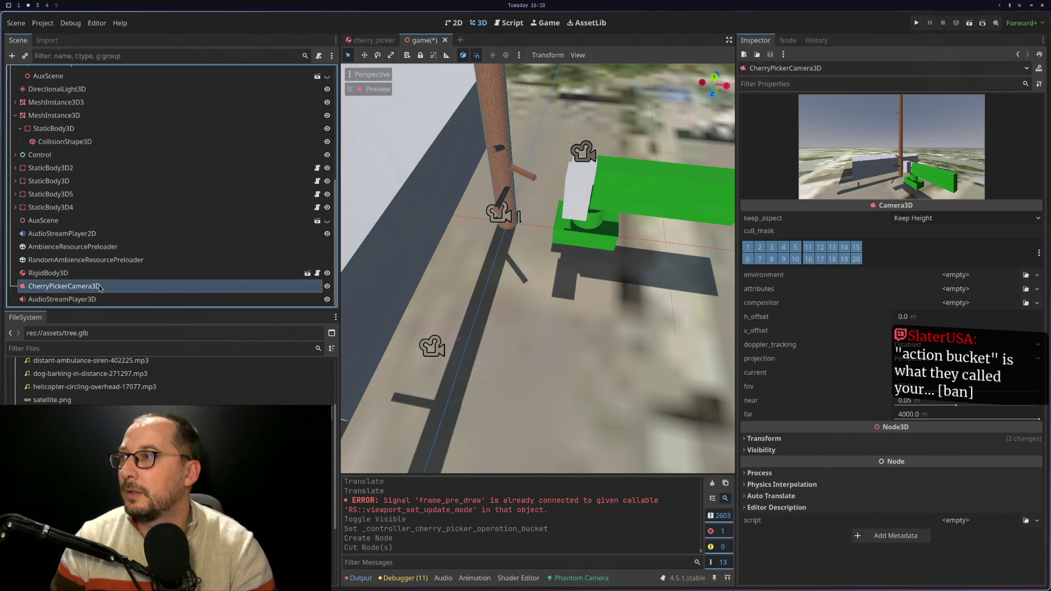
click(99, 272)
right_click(99, 273)
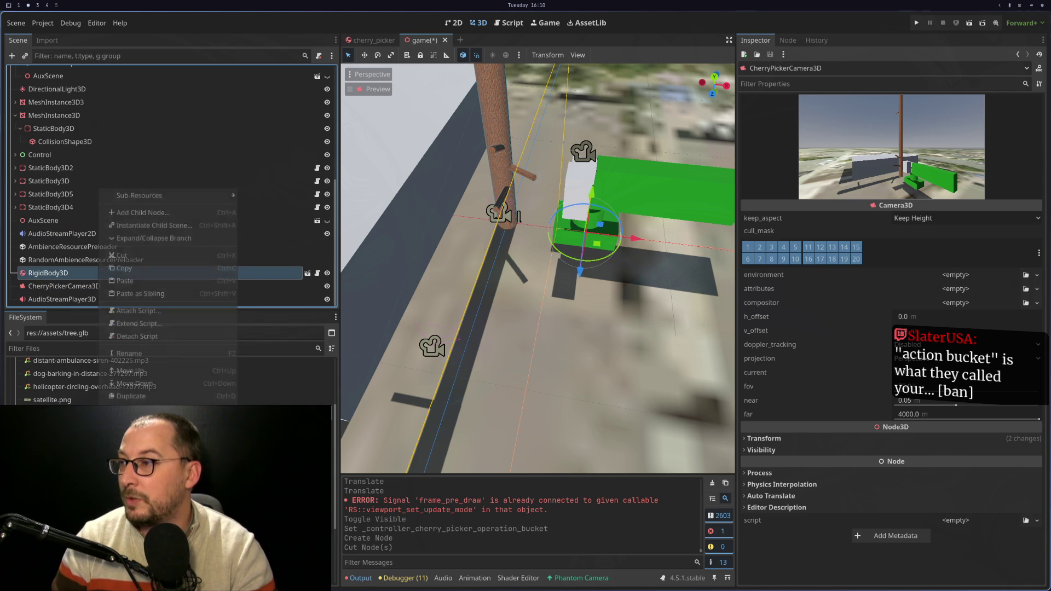
click(137, 507)
scroll(136, 262, down, 3)
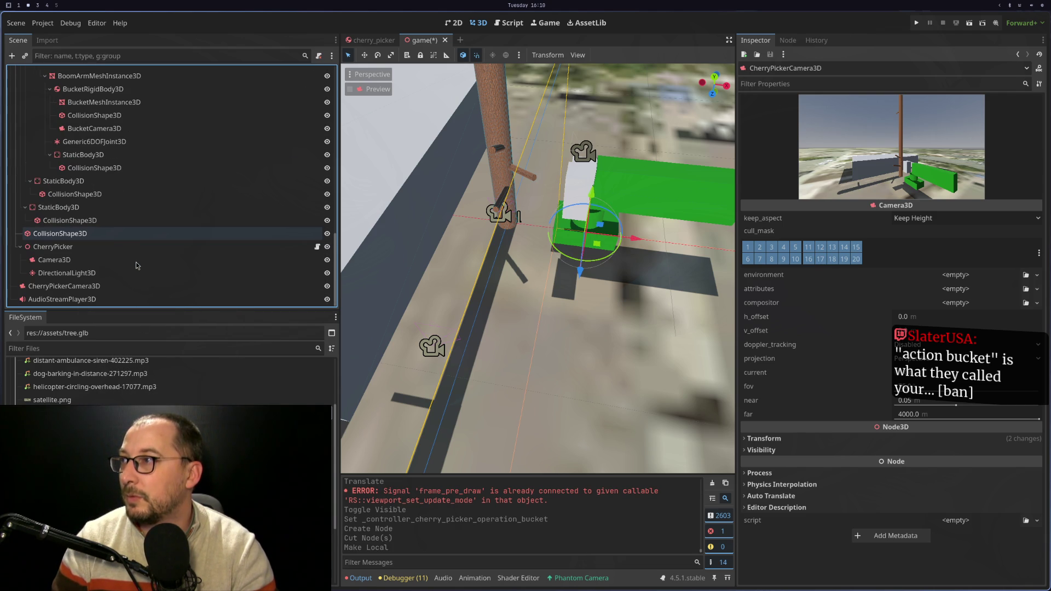
scroll(123, 264, up, 5)
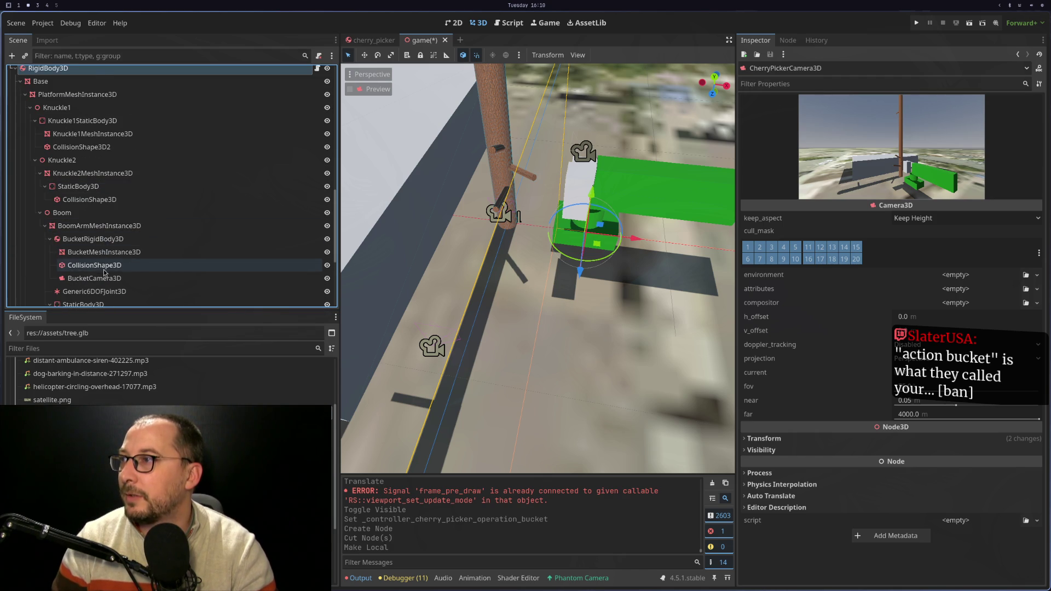
scroll(104, 271, down, 2)
Inspect BucketCamera3D and the Boom, trying a Boom rotation and then undoing it
click(95, 248)
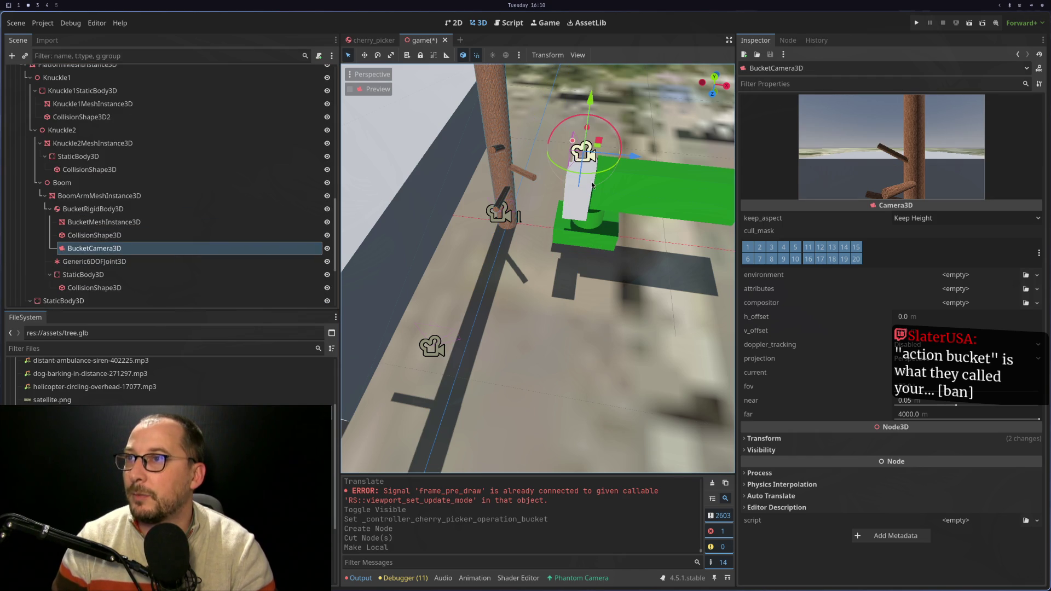
click(158, 196)
click(153, 183)
mouse_move(554, 200)
mouse_down()
mouse_move(497, 159)
mouse_move(502, 232)
mouse_up()
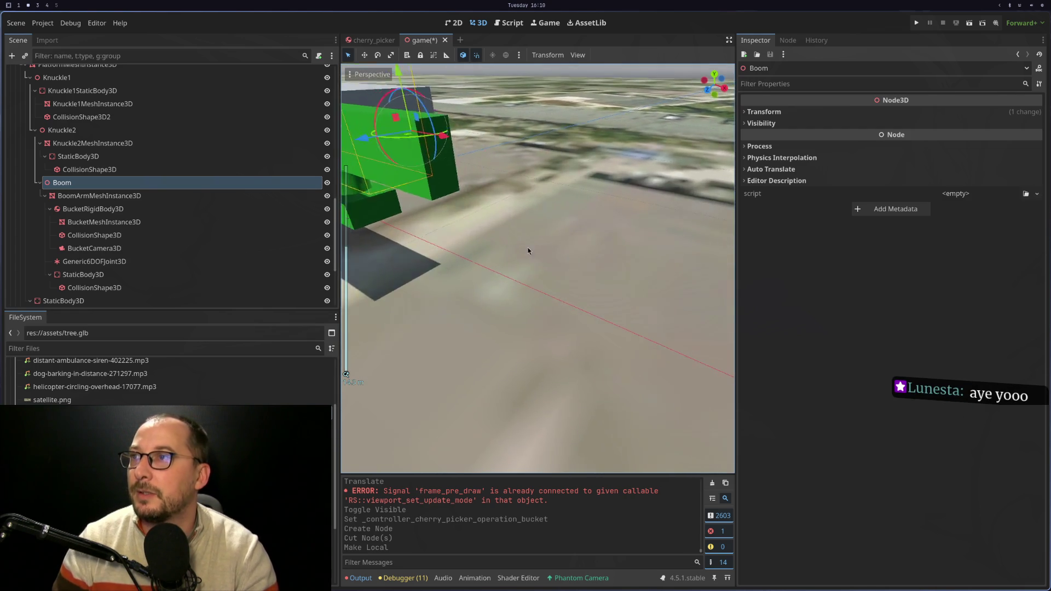
key(f)
drag(649, 243, 658, 238)
key(ctrl+z)
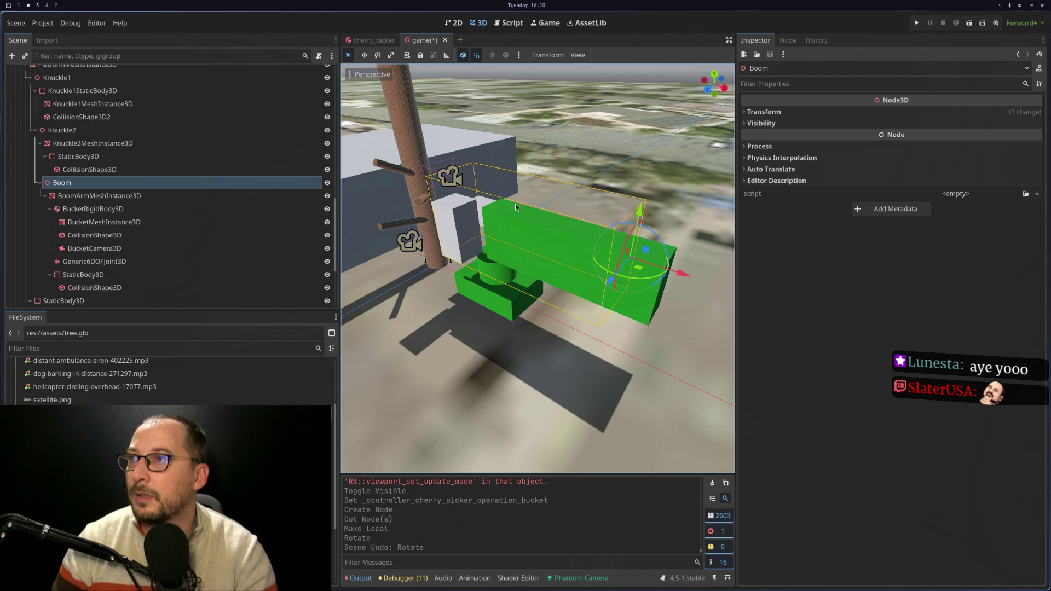
Collapse ControllerCherryPickerOperation's children and bring up the Controllers node's actions
scroll(199, 162, up, 10)
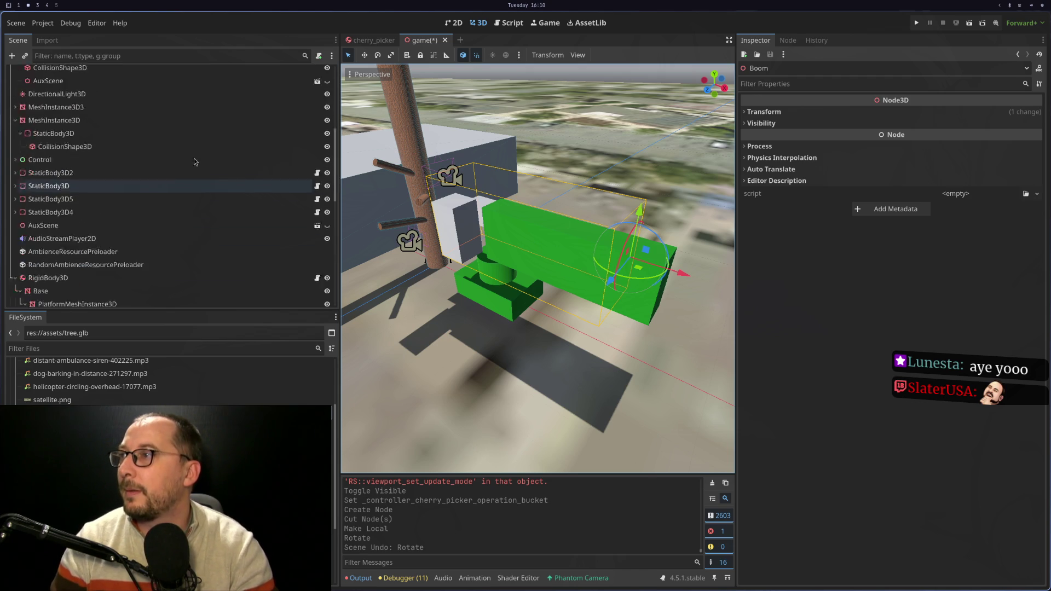
click(21, 112)
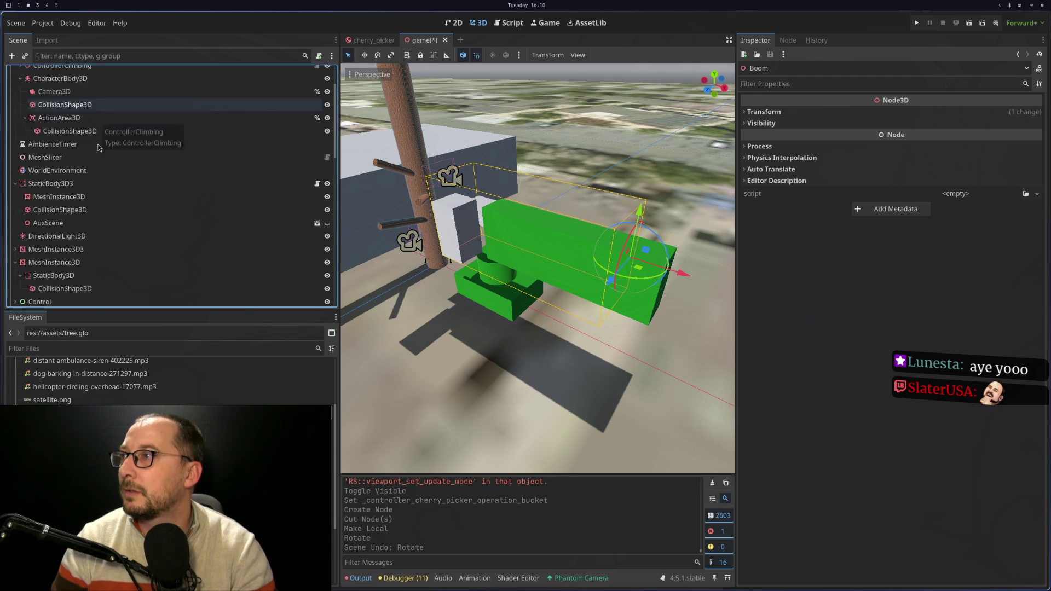
right_click(53, 86)
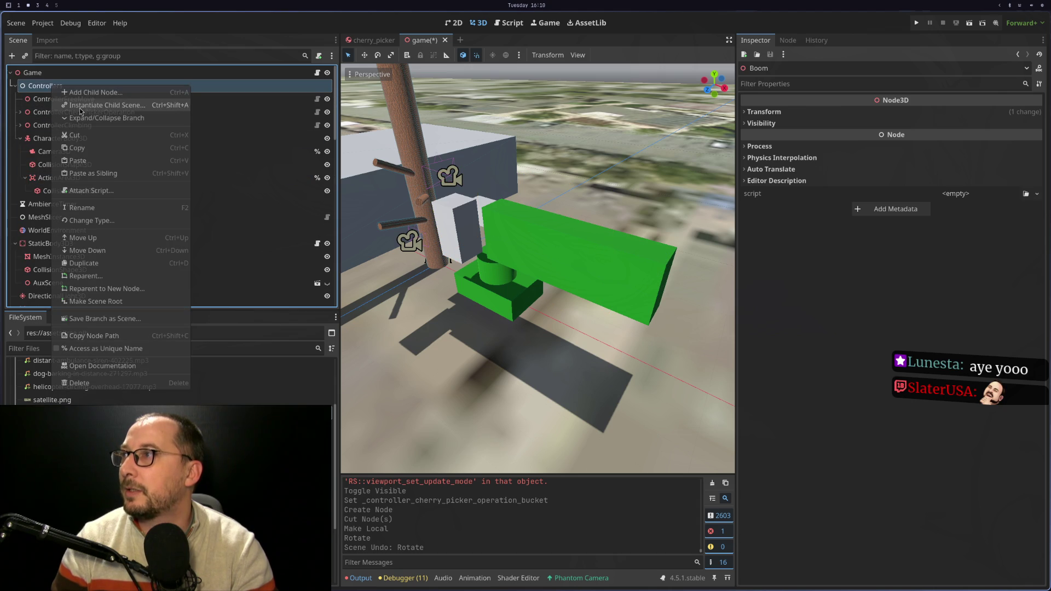
Filter the Scene tree for 'cherry', then clear the filter
click(304, 225)
click(77, 72)
click(84, 56)
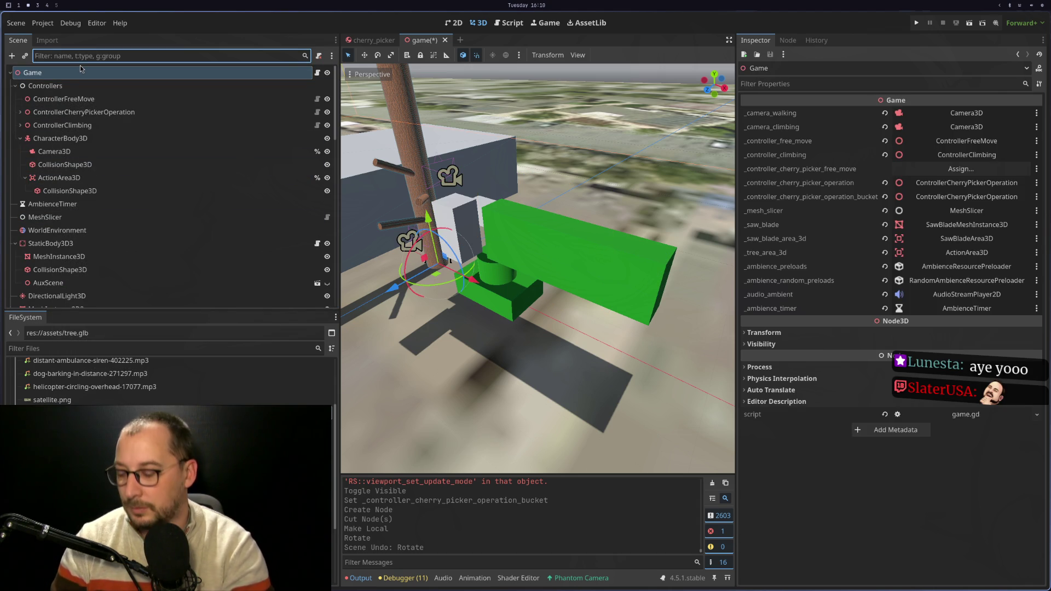
text(cherry)
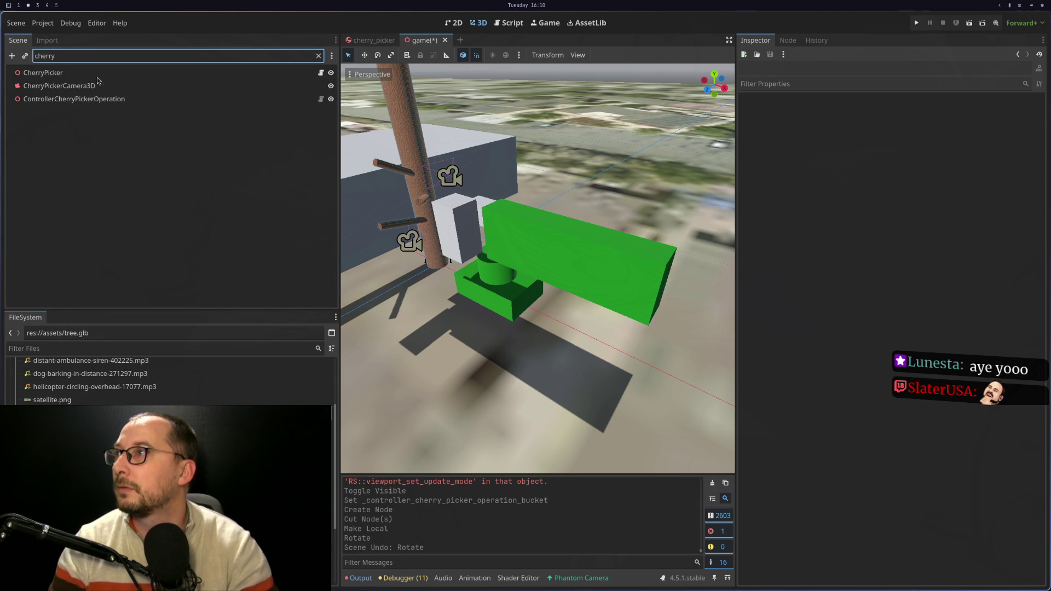
click(319, 56)
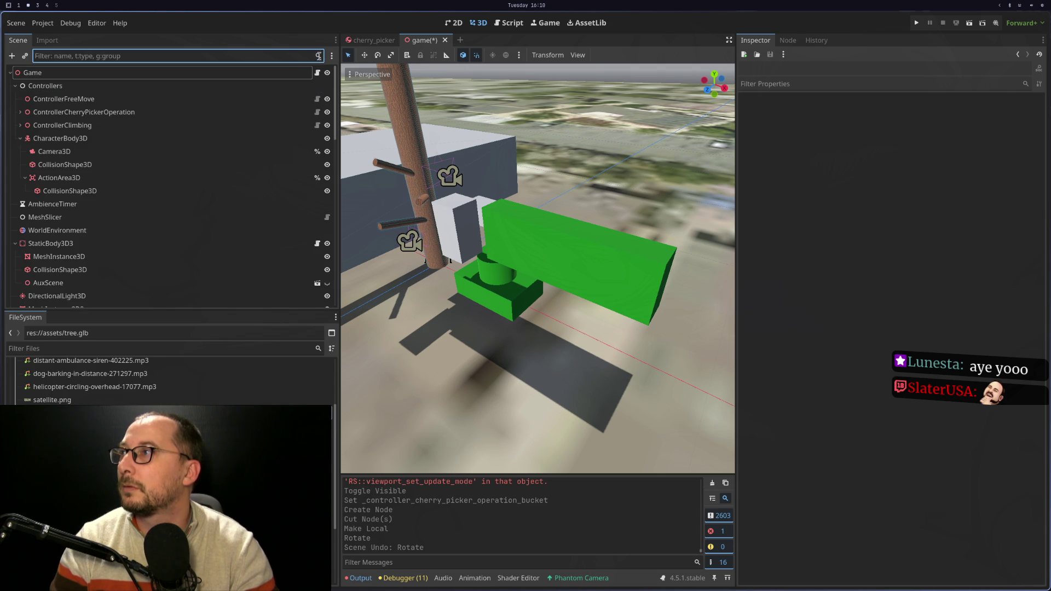
Add a ControllerCherryPickerOperation child under Controllers via a 'Cherr' search
right_click(104, 86)
click(145, 92)
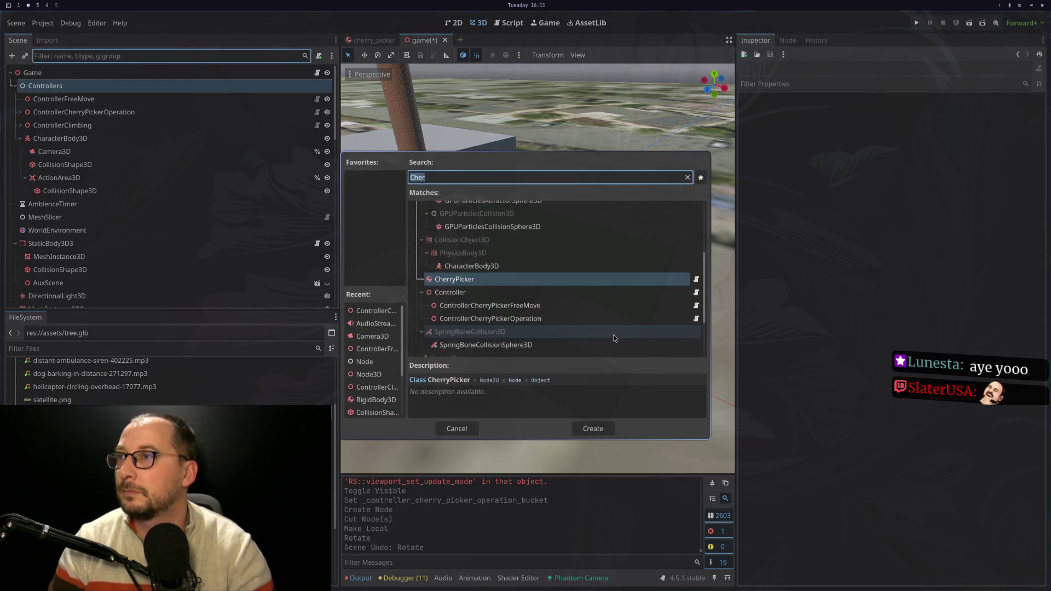
text(Cherry)
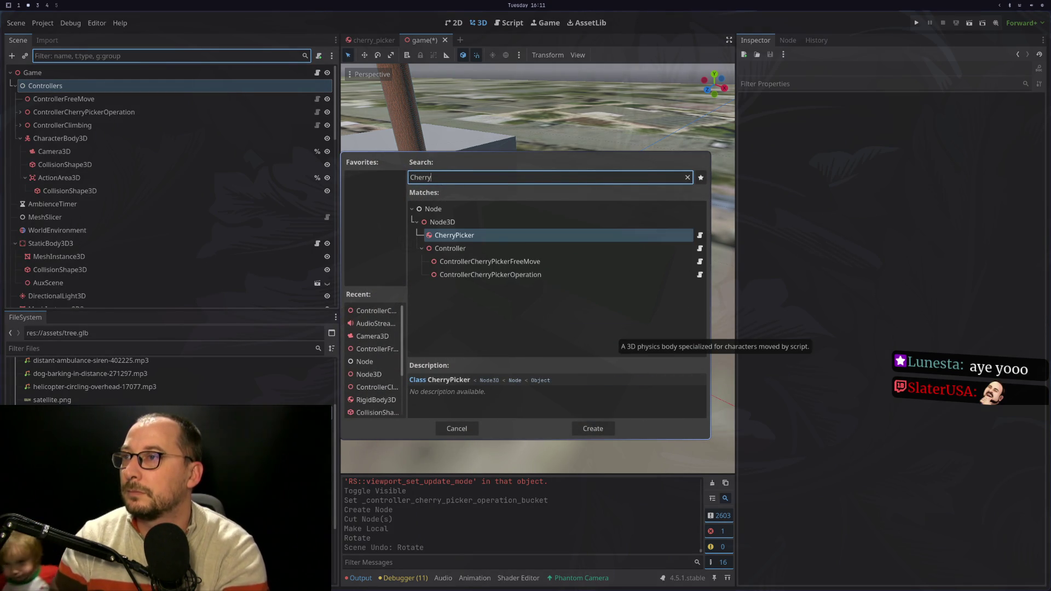
key(Down)
key(Down)
key(Down)
key(Return)
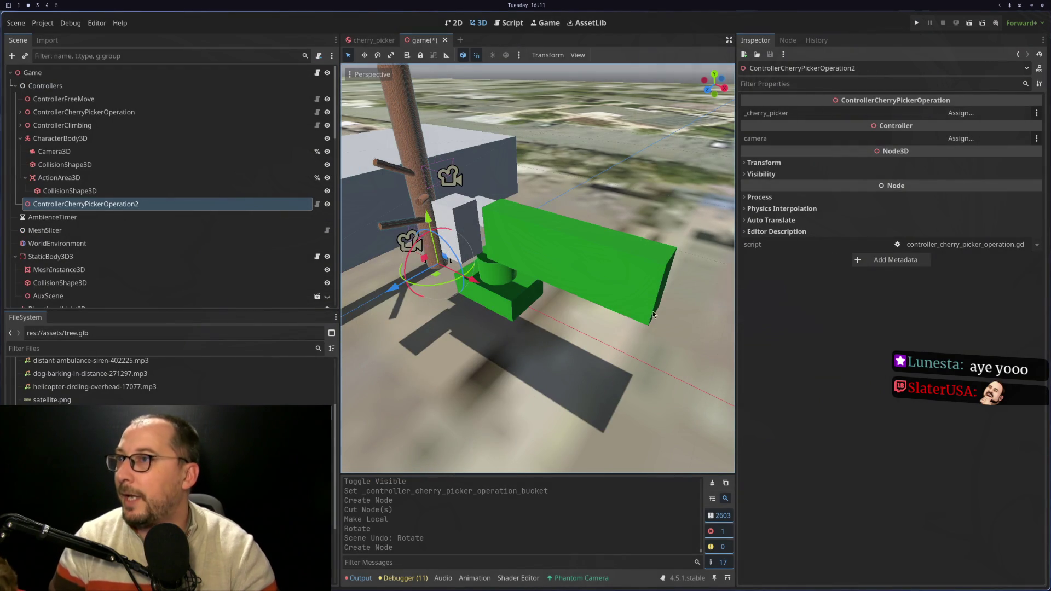
Rename the new node to ControllerCherryPickerOperationBucket and set its cherry picker to RigidBody3D
click(191, 202)
text(Bucket)
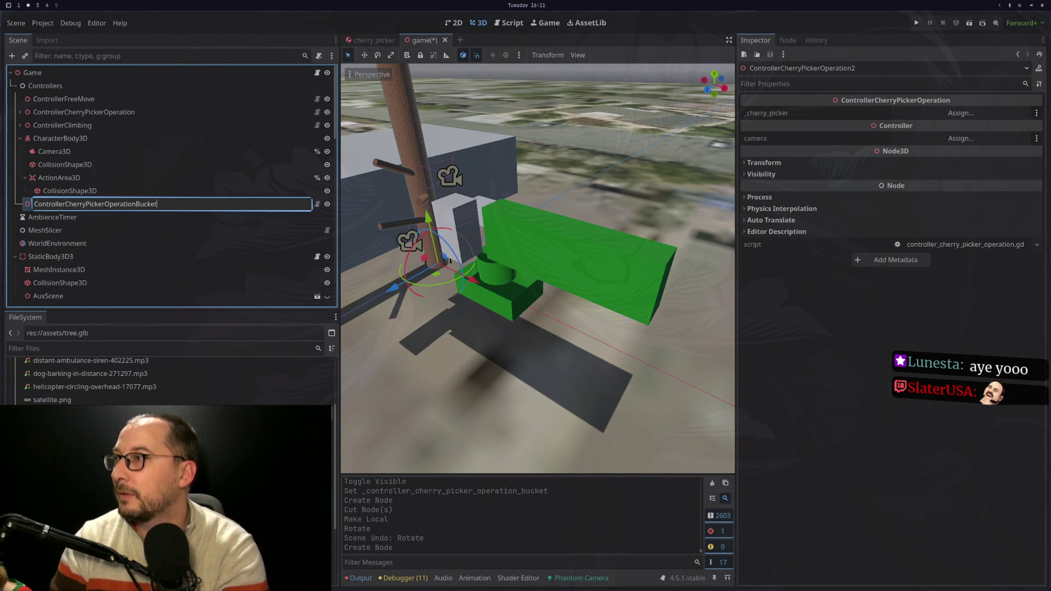
key(Return)
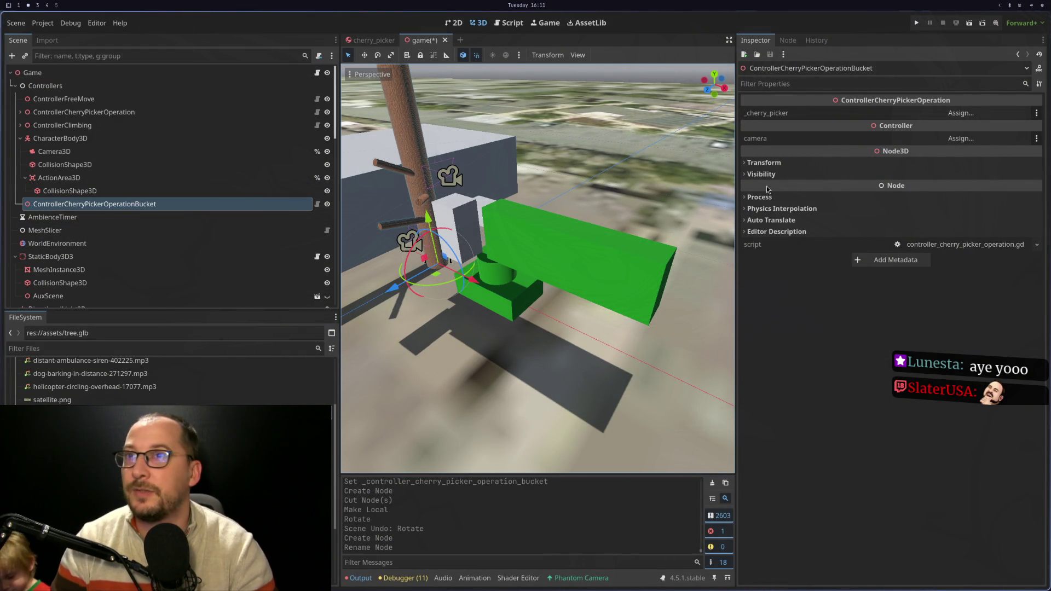
click(963, 114)
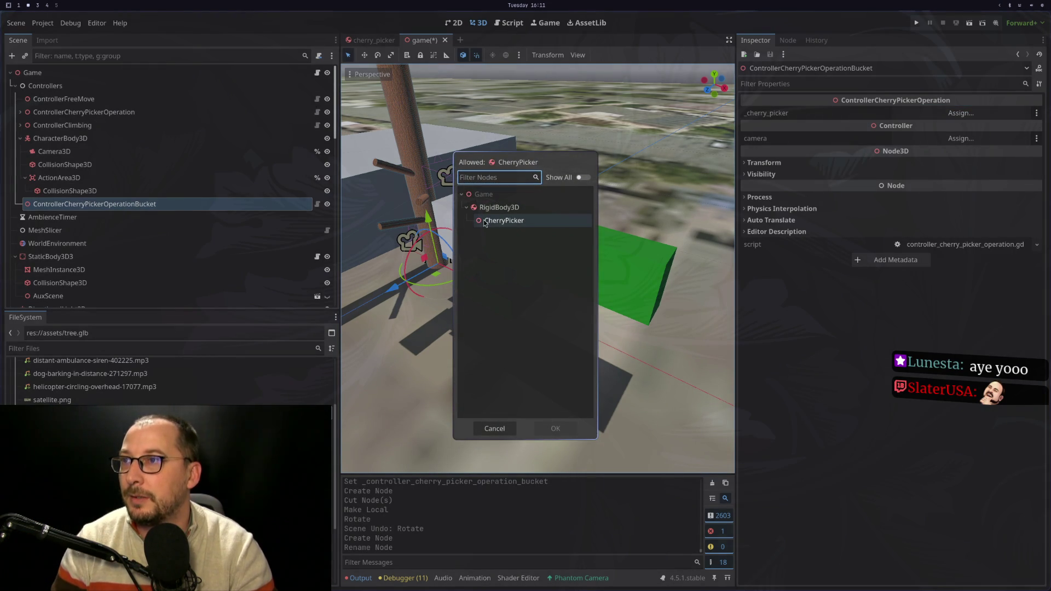
click(507, 207)
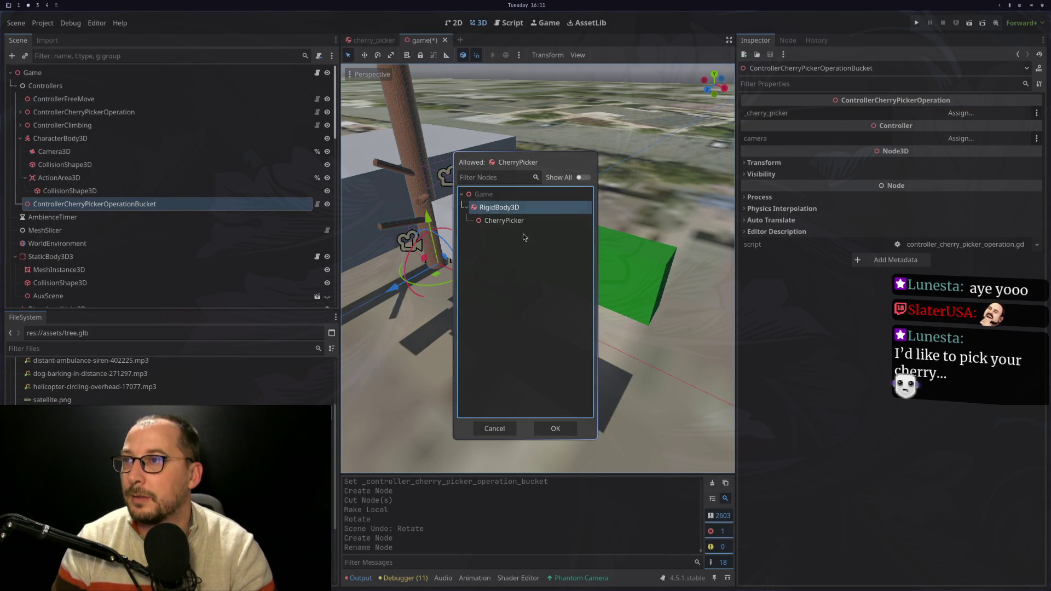
click(555, 428)
Assign BucketCamera3D as the bucket controller's camera
scroll(120, 263, down, 10)
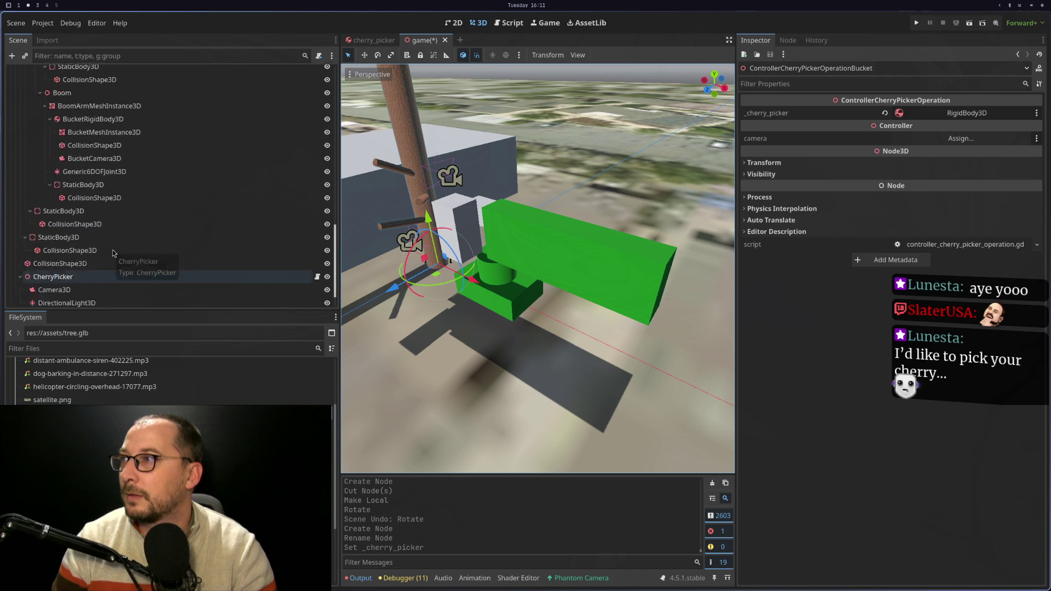
scroll(109, 252, up, 5)
click(14, 158)
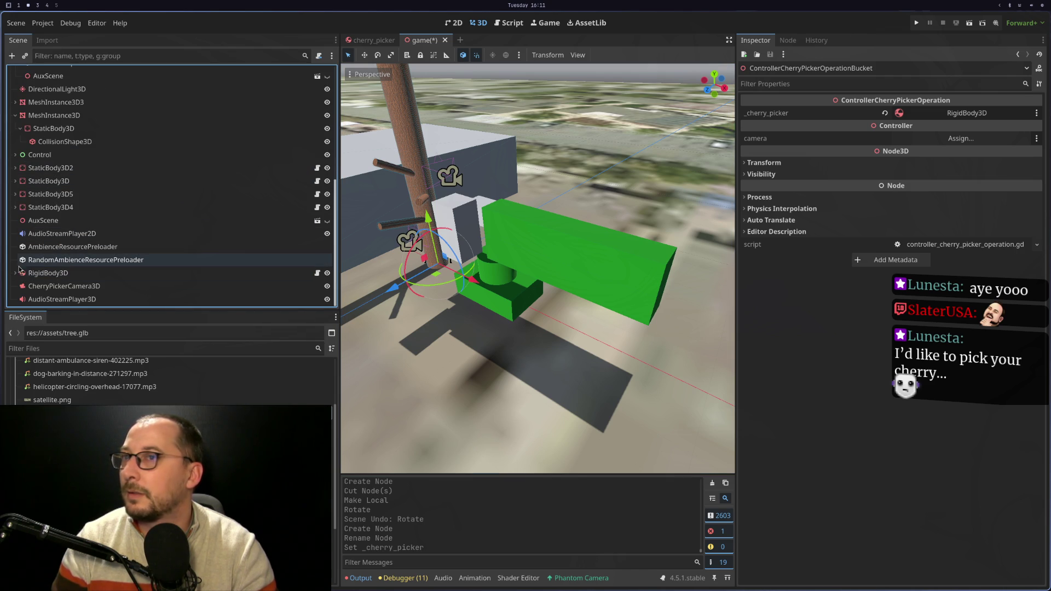
click(951, 141)
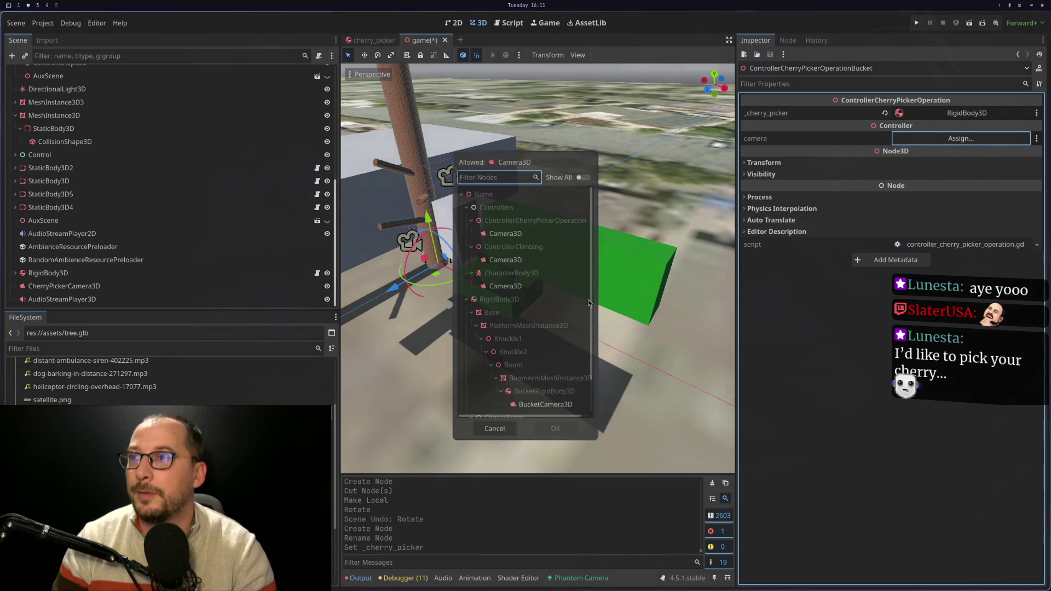
double_click(545, 365)
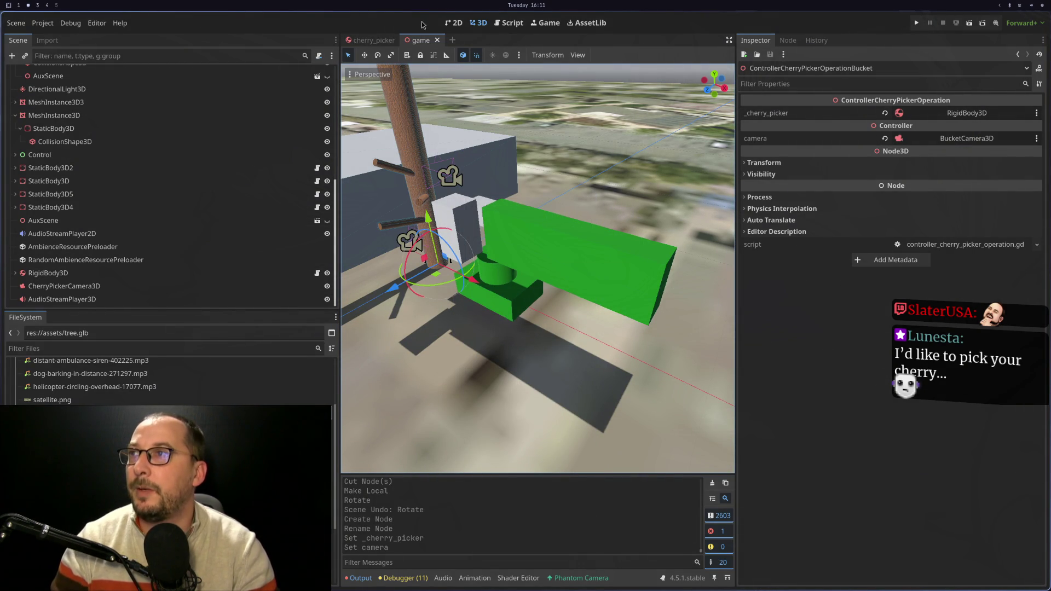
scroll(107, 89, up, 8)
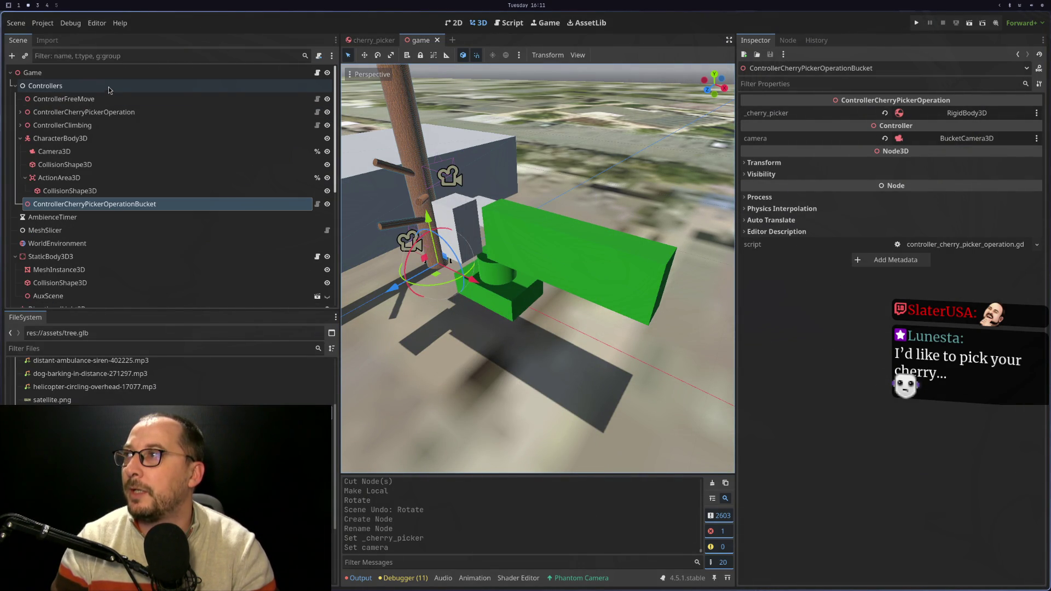
click(144, 75)
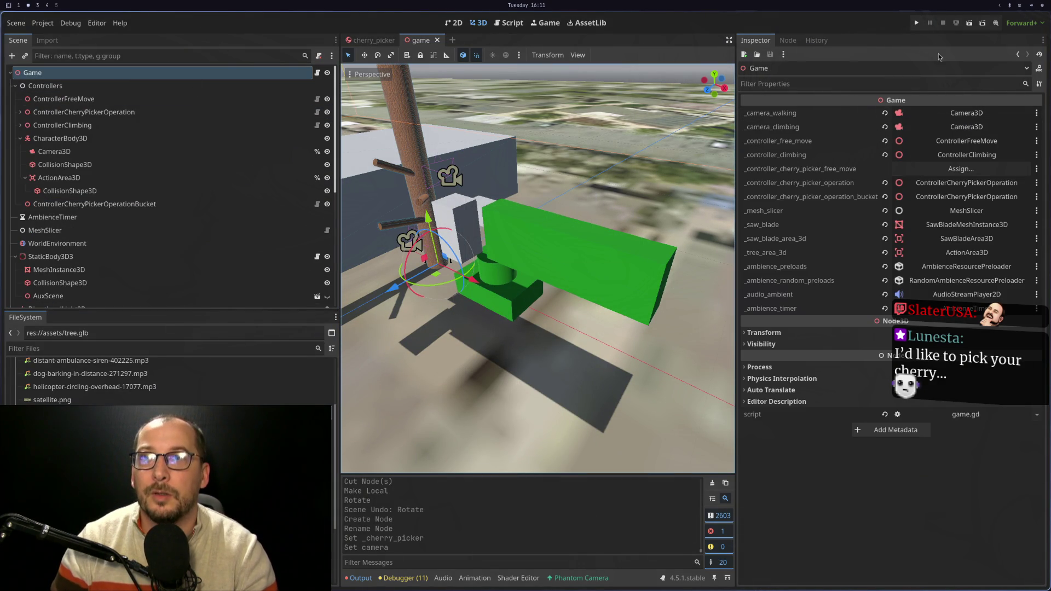
Run the game with F5, then close it and stop the running project
key(F5)
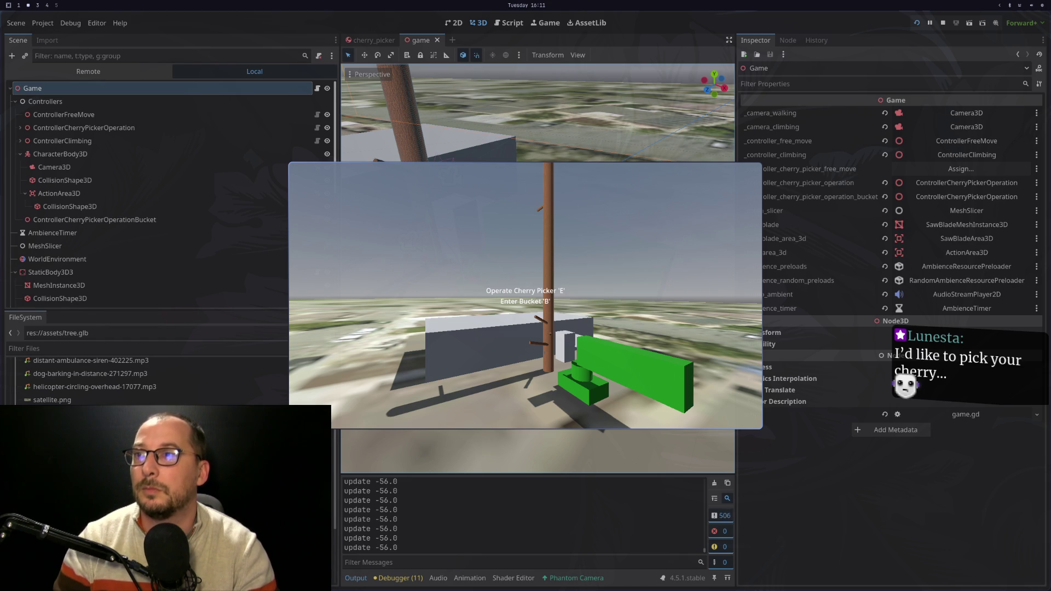
key(ctrl+q)
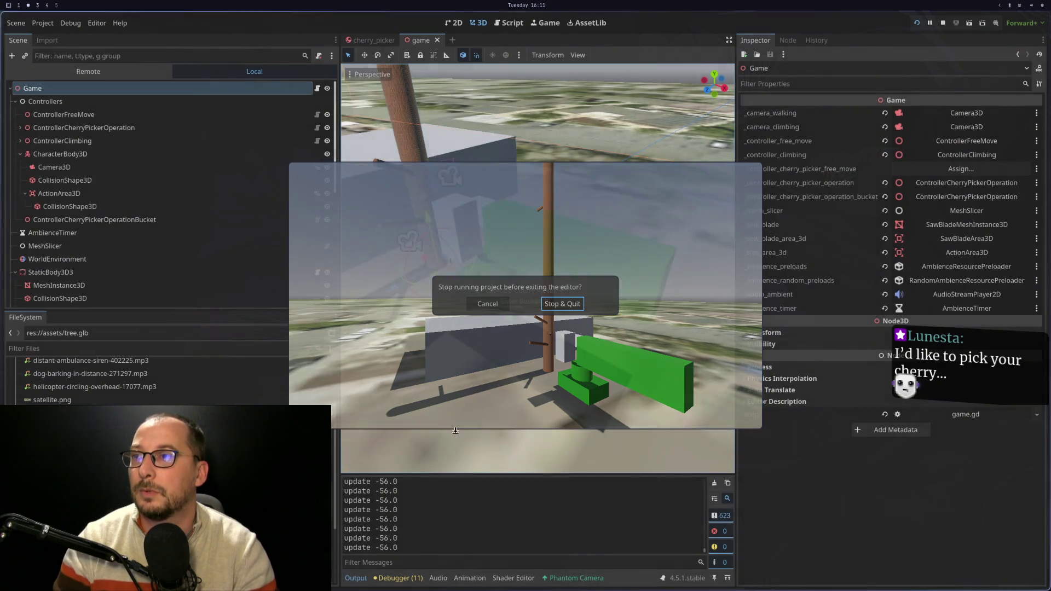
key(Escape)
key(ctrl+q)
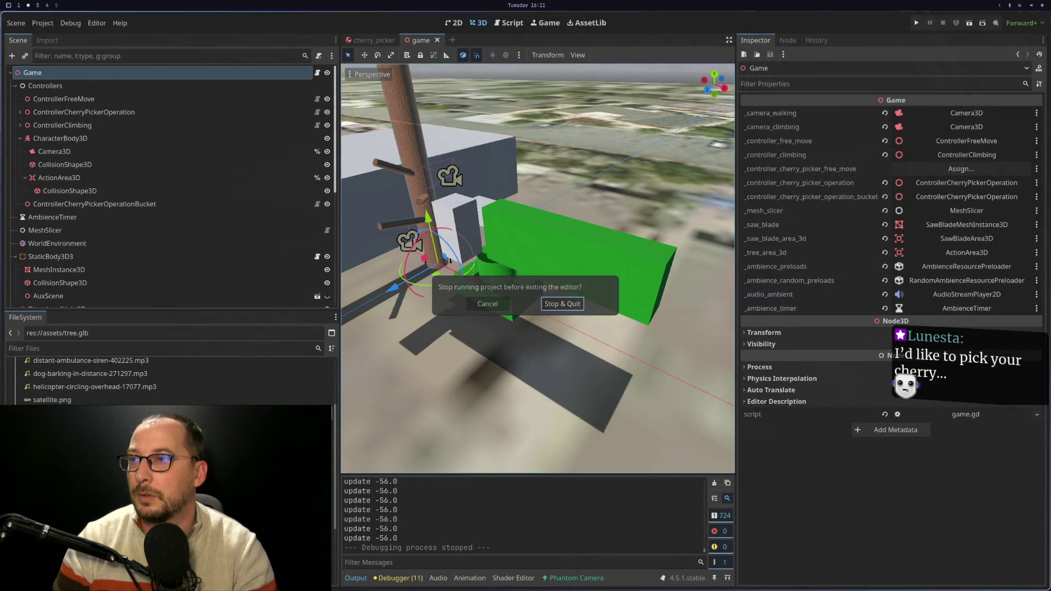
click(494, 308)
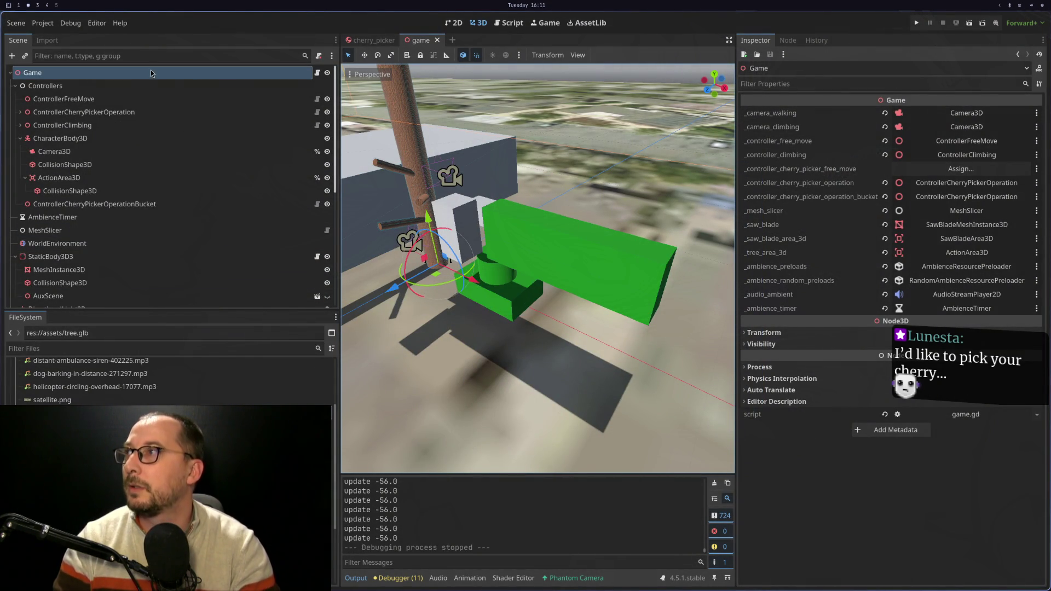
Point the Game node's bucket controller at ControllerCherryPickerOperationBucket and run the game again
click(912, 197)
click(554, 228)
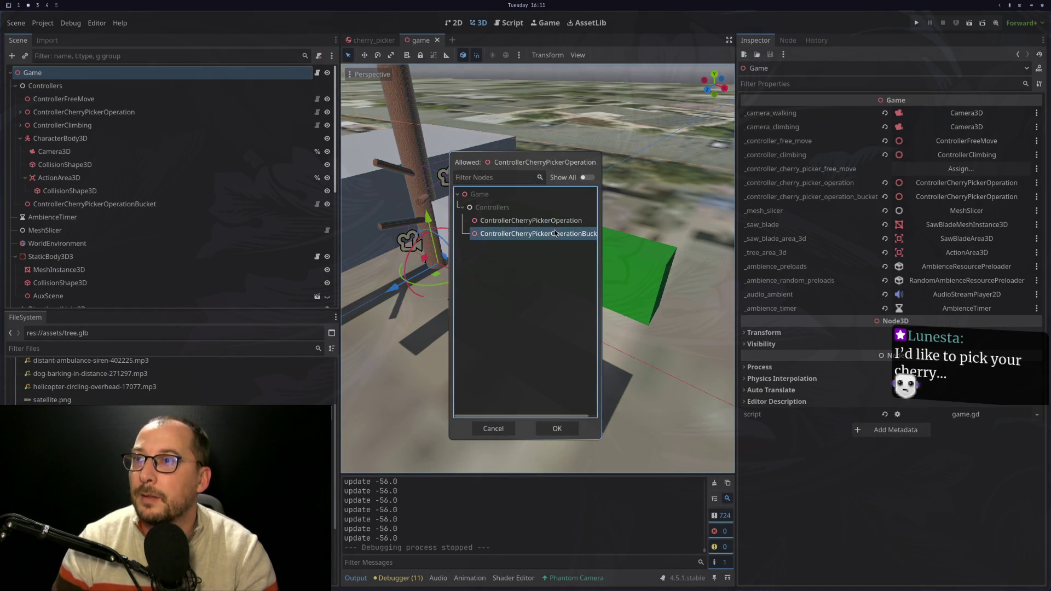
double_click(554, 228)
click(916, 23)
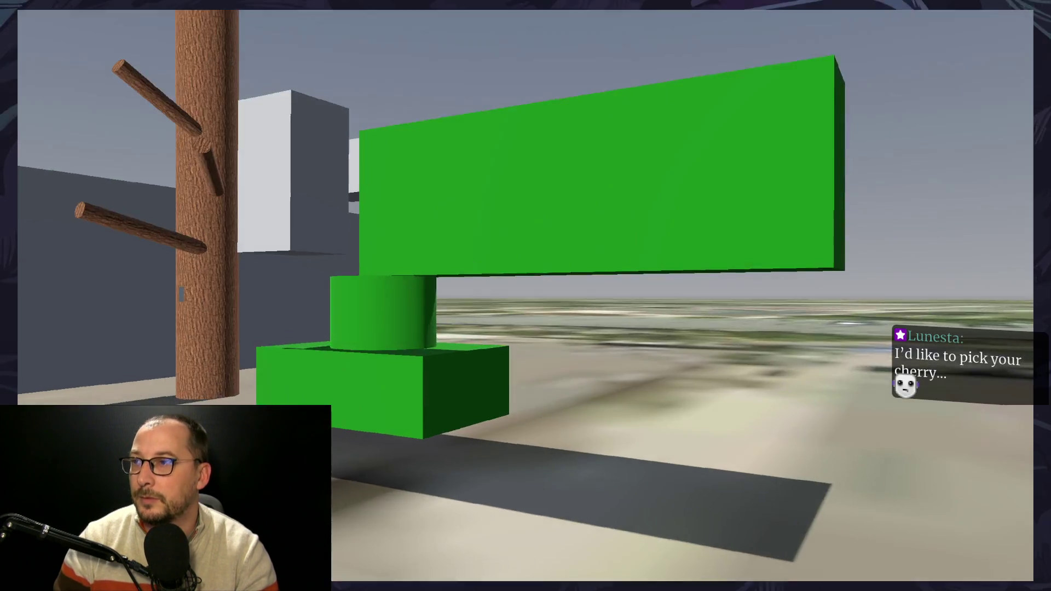
Walk to the cherry picker, enter, raise, exit and re-enter the bucket with B, then stop the game
key(w)
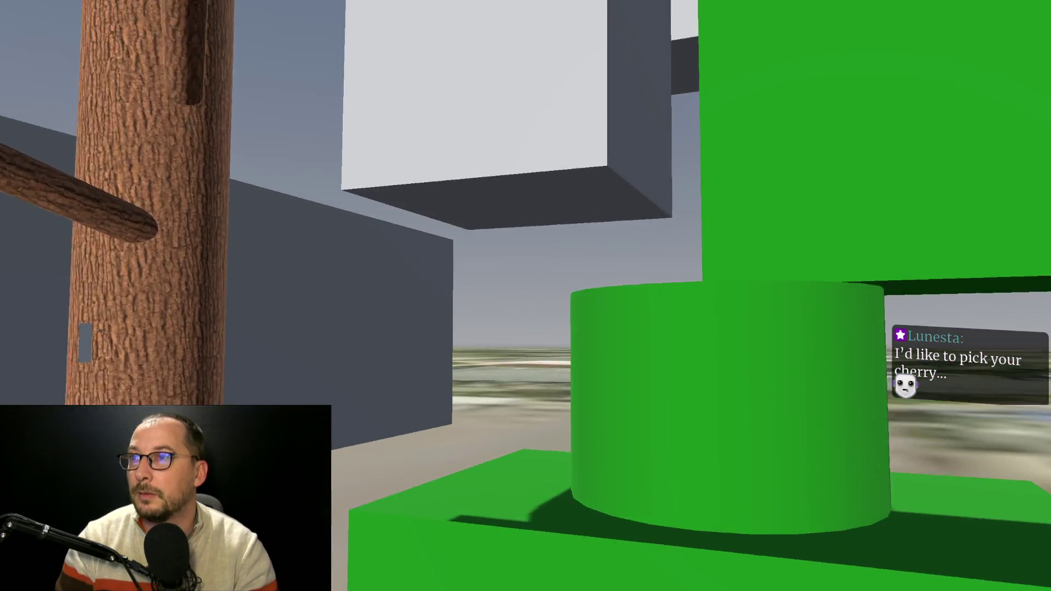
key(b)
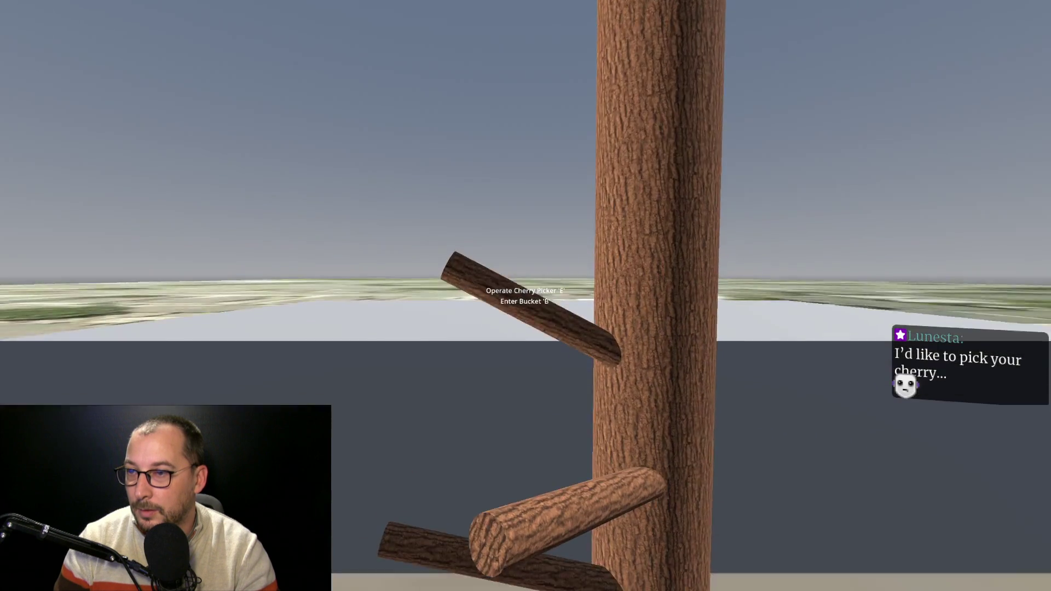
key(b)
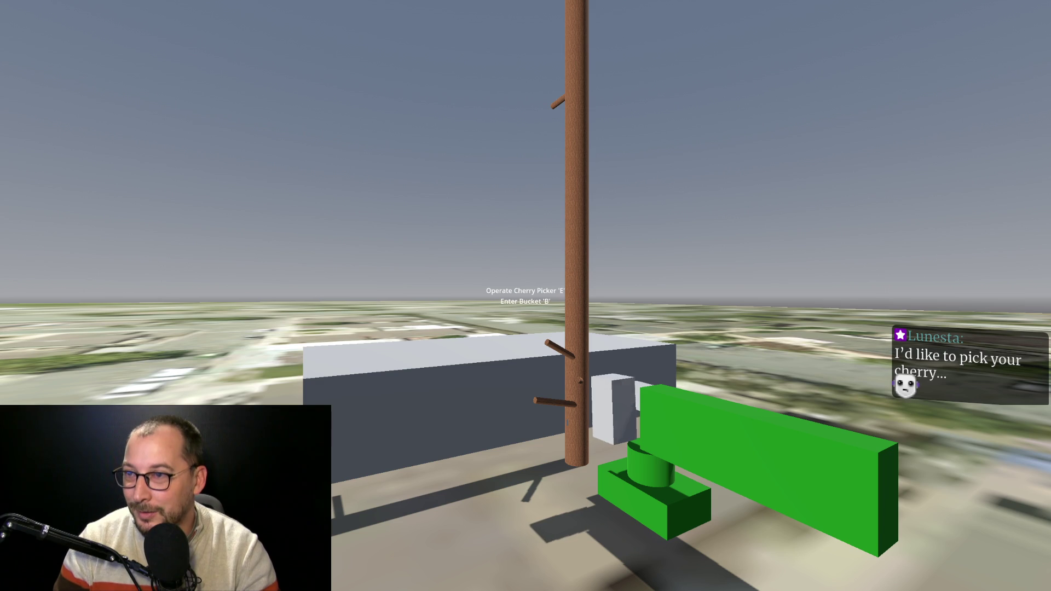
key(b)
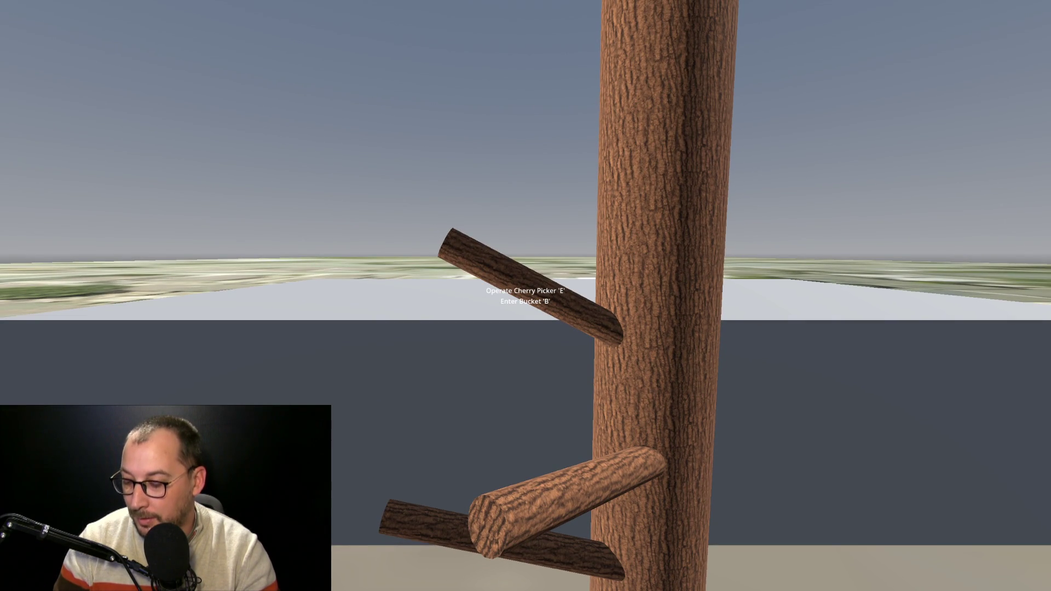
key(w)
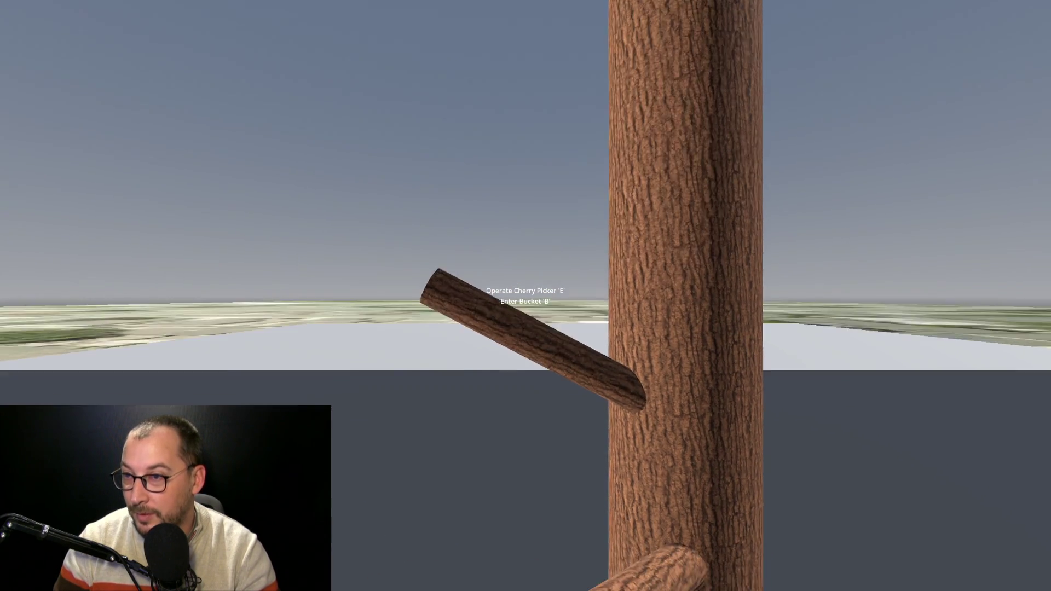
key(b)
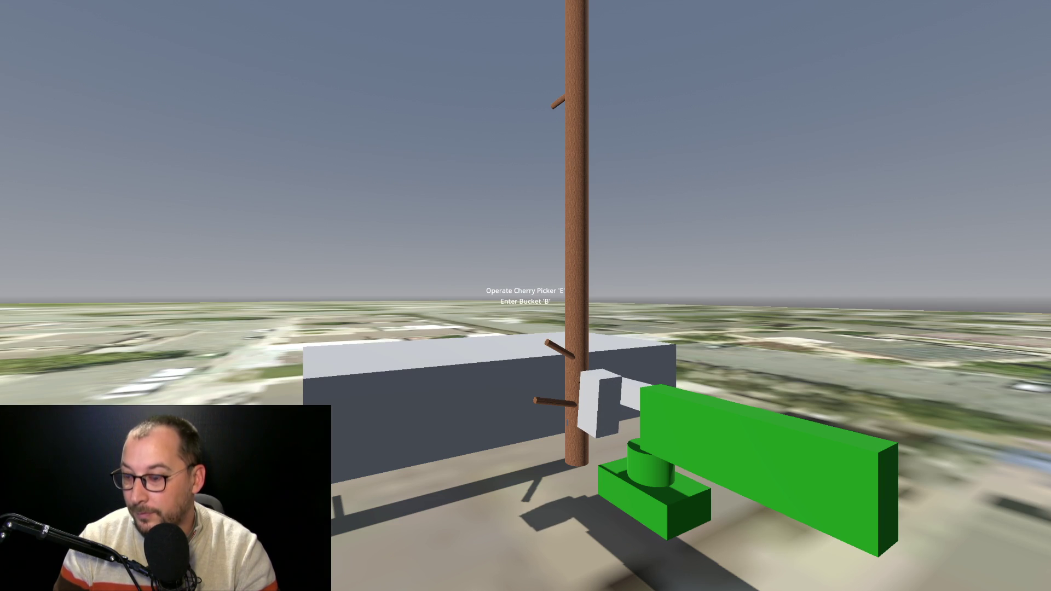
key(b)
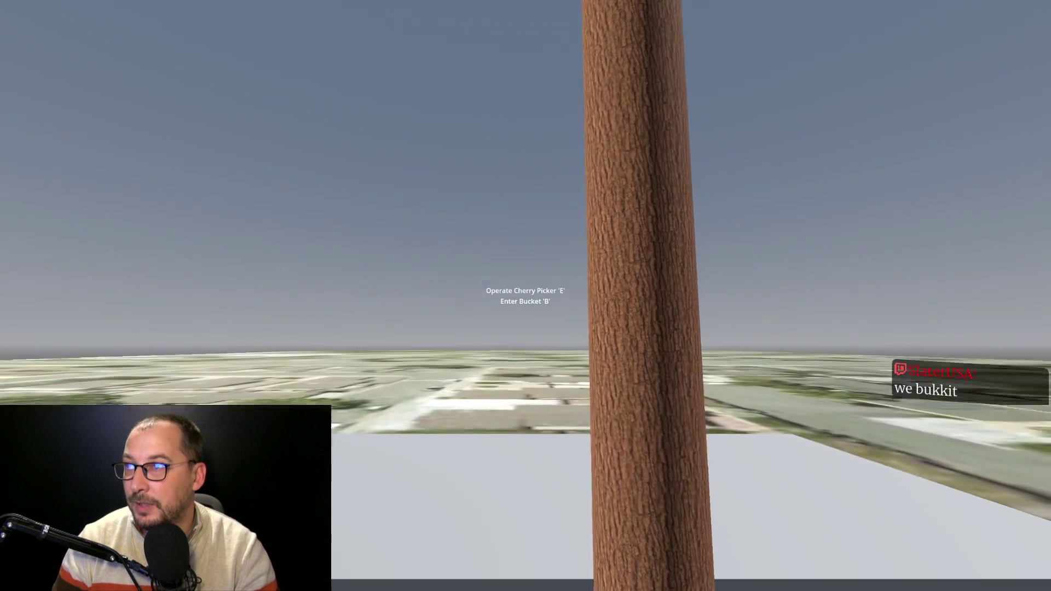
key(F8)
key(super+1)
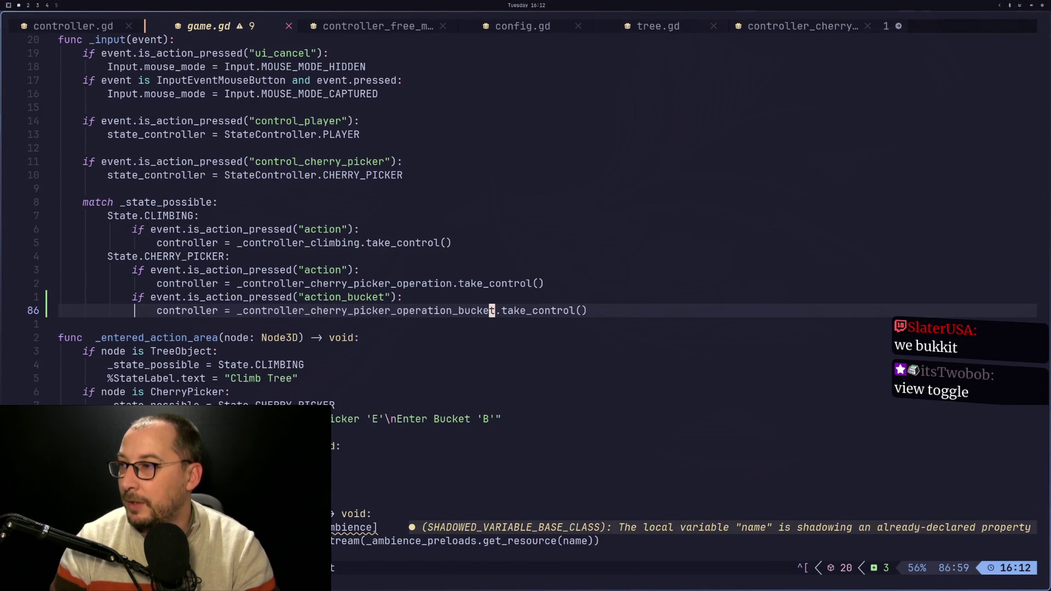
Bring the Godot editor with the game scene to the front
key(super+2)
scroll(549, 296, up, 8)
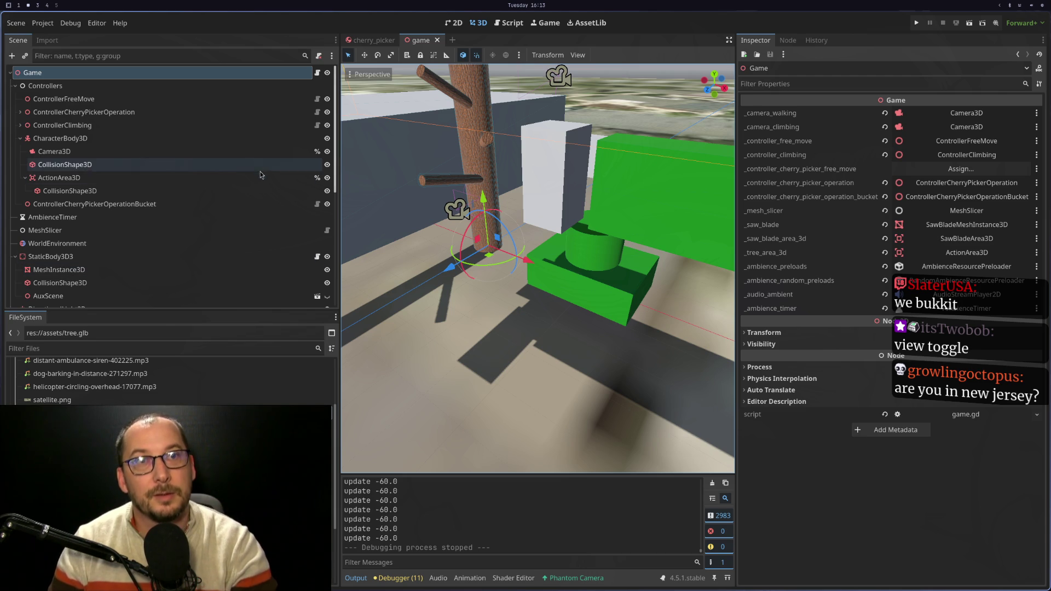
Launch the game for a test run, then return to game.gd in Neovim
click(918, 22)
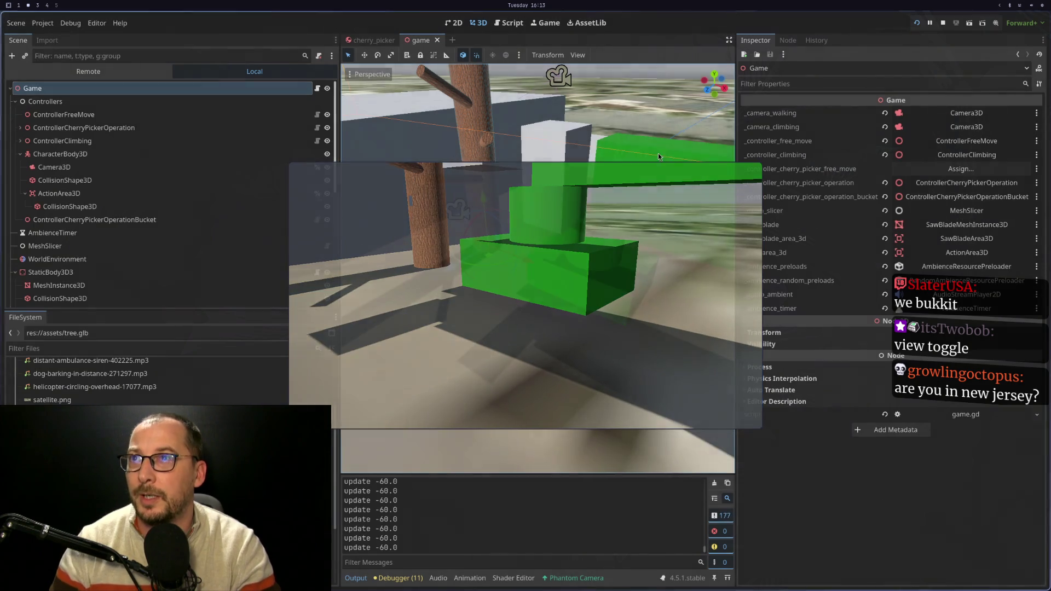
key(super+1)
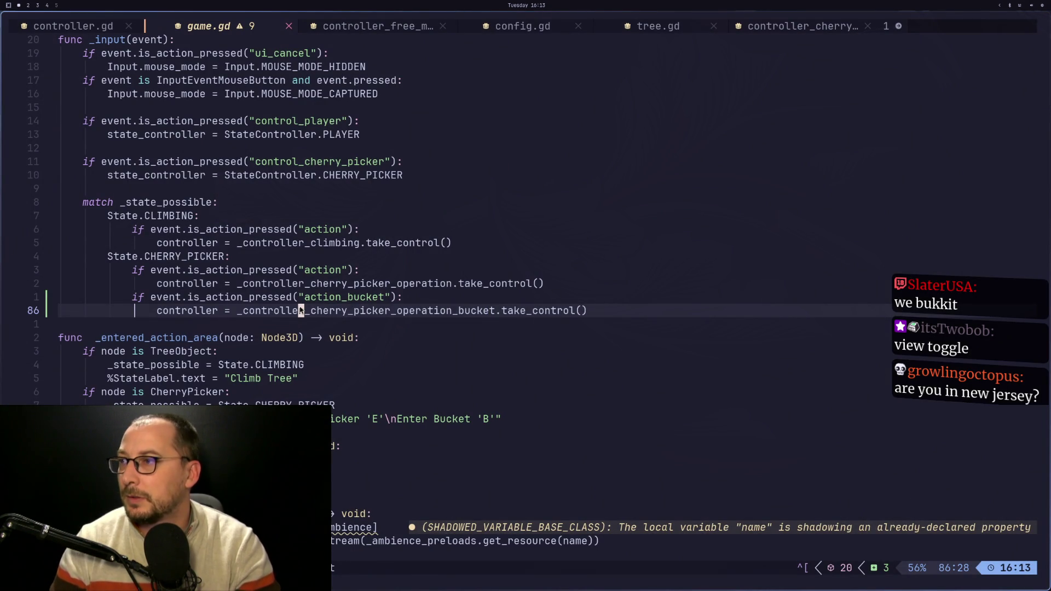
Move through game.gd to the action_bucket branch's take_control() line
key(j)
key(j)
key(j)
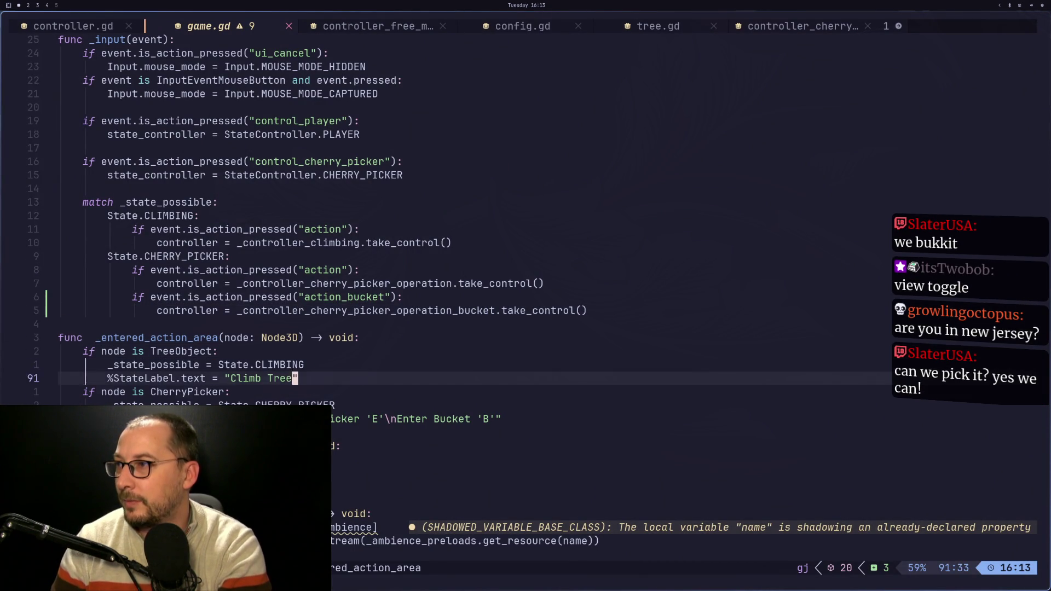
key(j)
key(j)
key(j)
key(k)
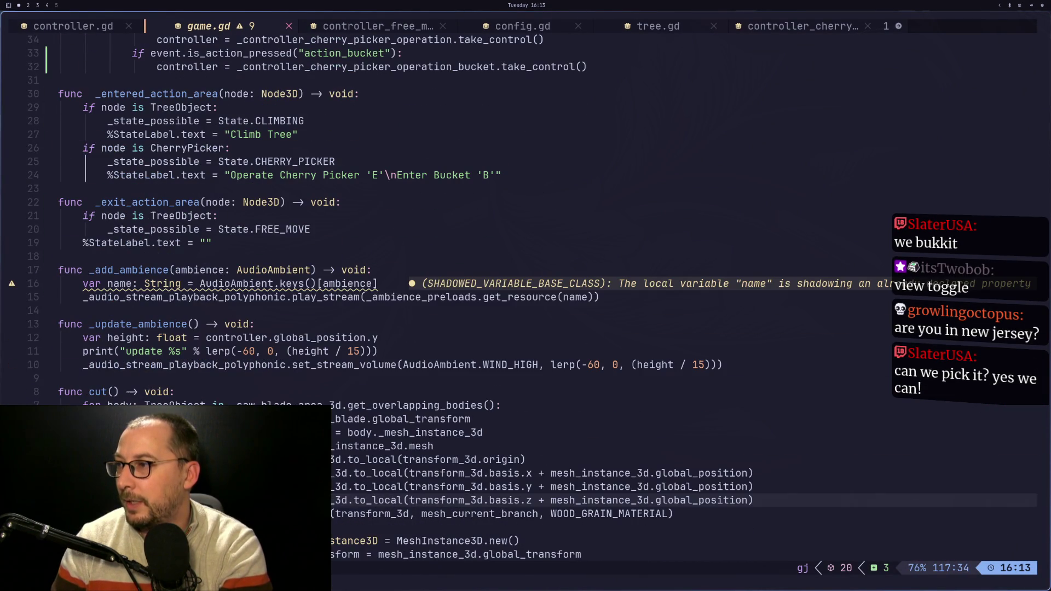
key(k)
key(k)
key(k)
key(j)
key(j)
key(j)
key(j)
key(j)
key(k)
key(k)
key(k)
key(k)
key(j)
key(j)
key(j)
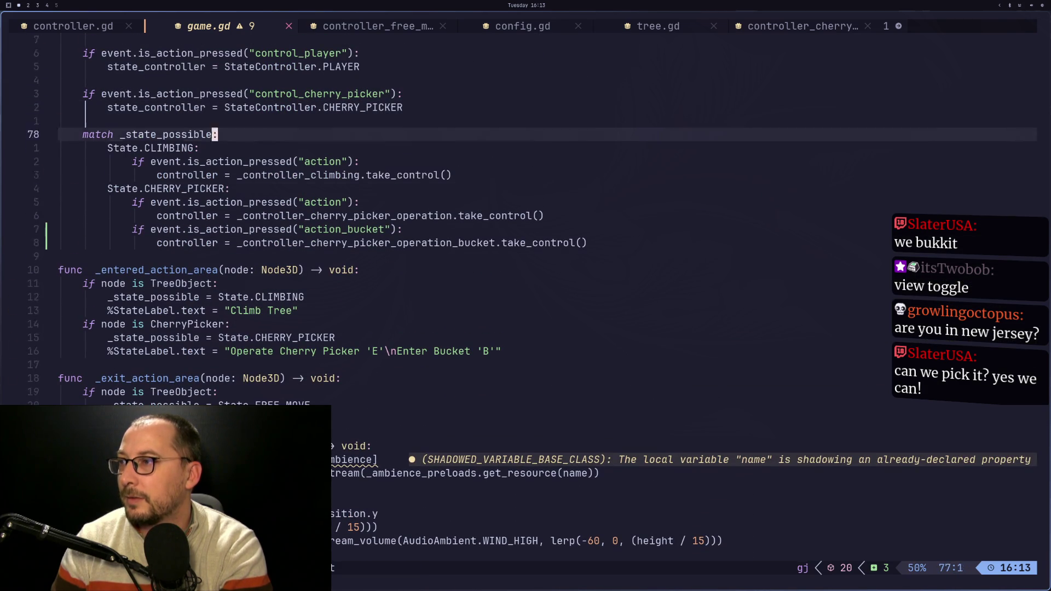
key(j)
key(j)
key(k)
key(k)
key(k)
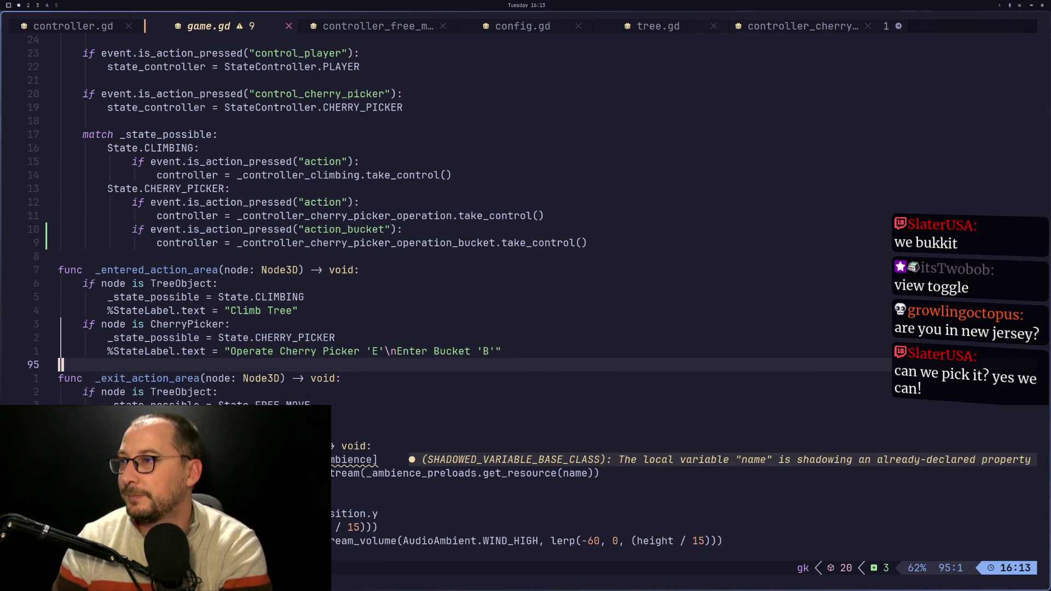
key(j)
key(j)
key(j)
key(j)
key(k)
key(k)
key(k)
key(k)
key(k)
key(k)
key(k)
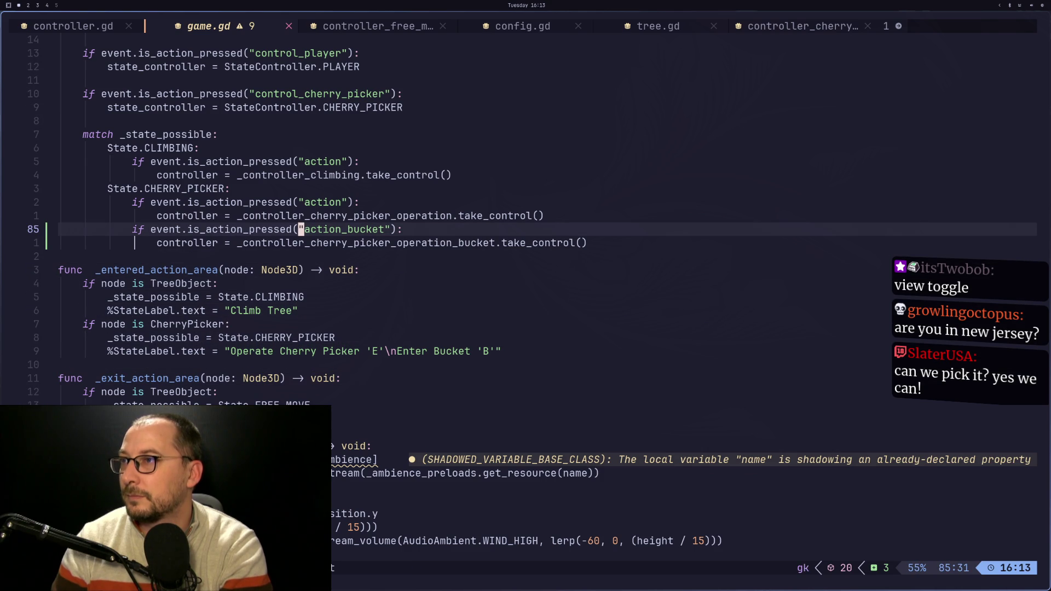
Add `_state_possible = State.FREE_MOVE` below take_control(), then run the game in Godot
text(jo)
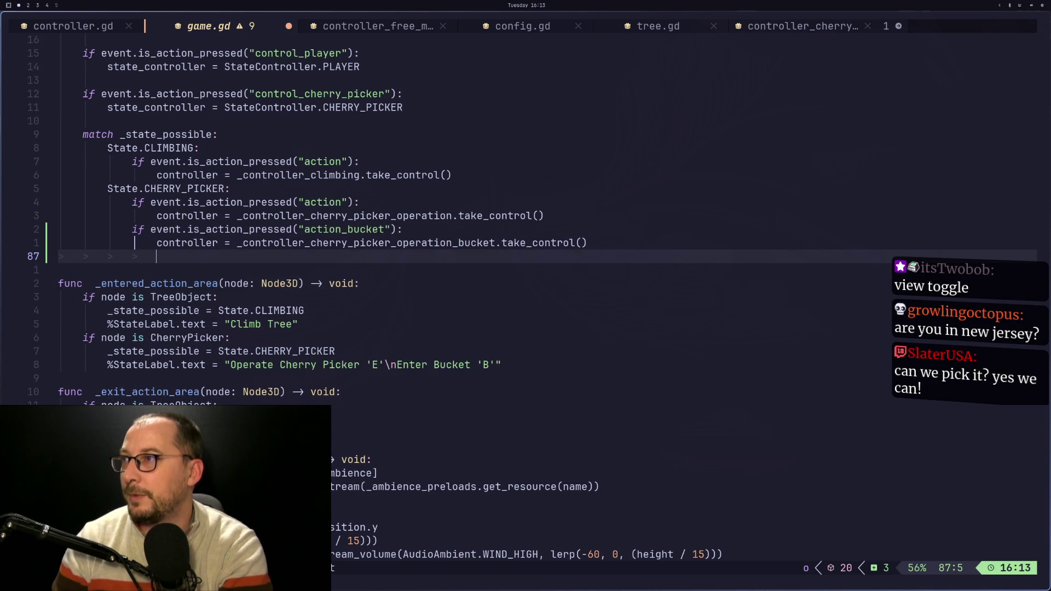
text(_stat)
key(Return)
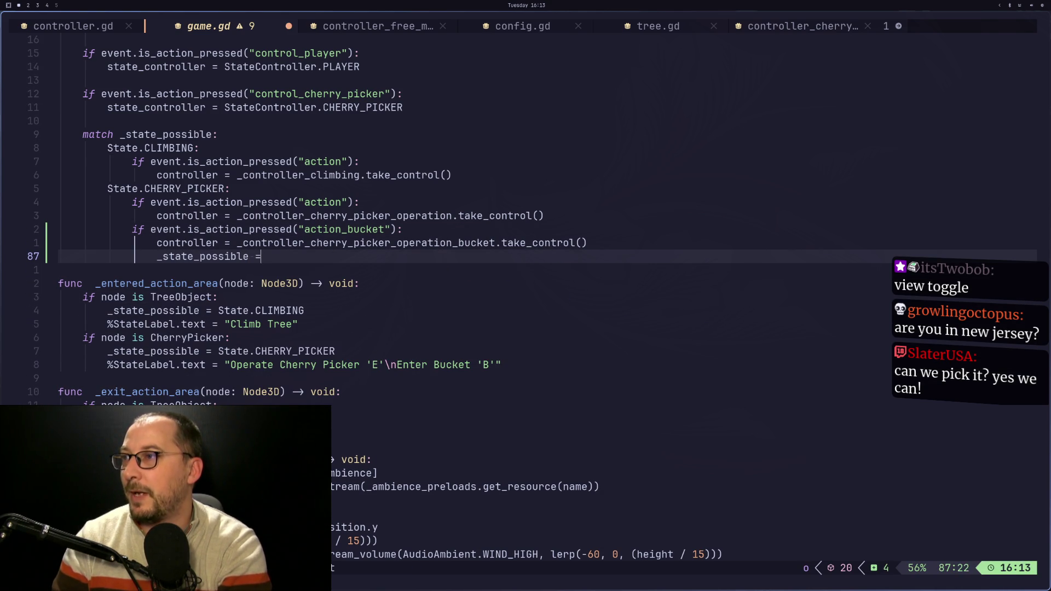
text(Stat)
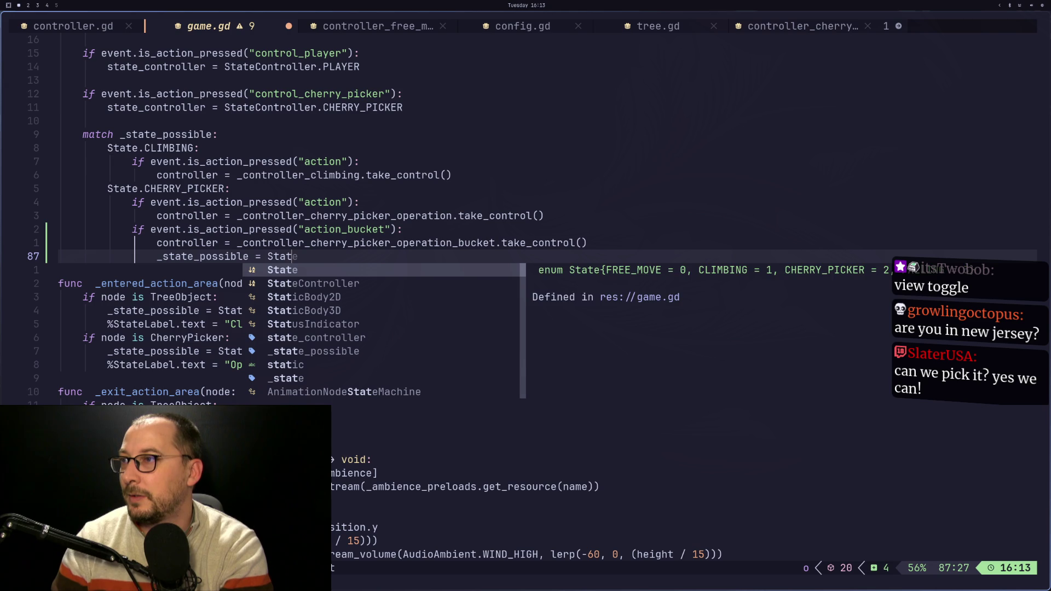
text(e.FREE_MOVE)
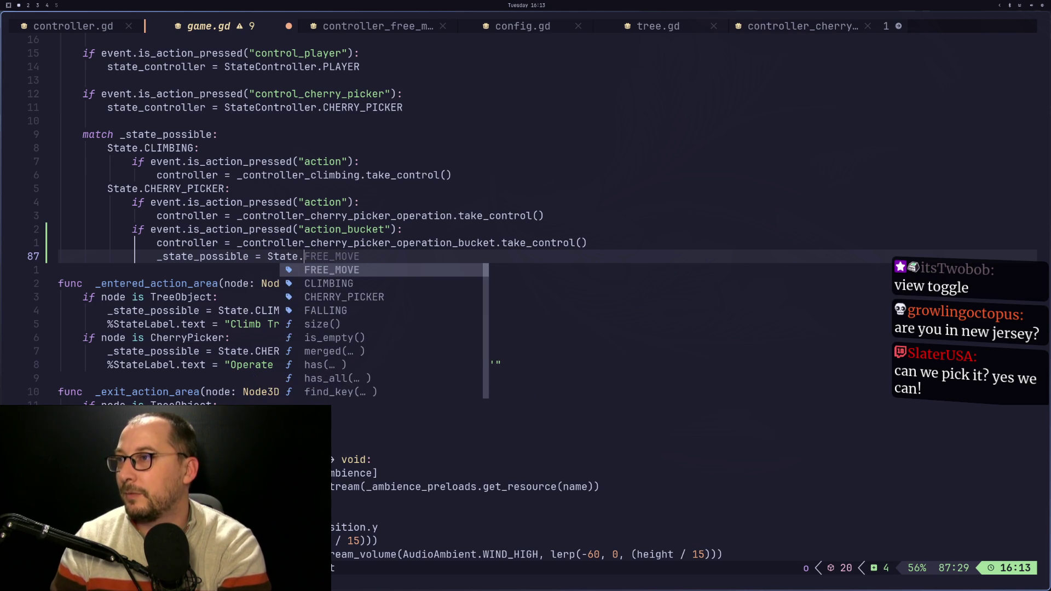
key(Return)
key(Escape)
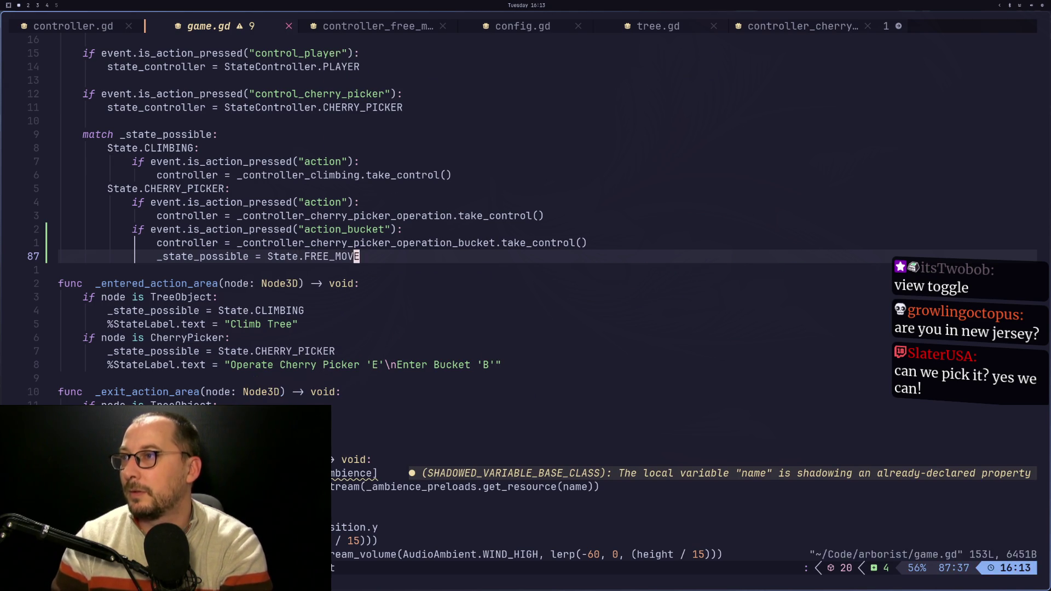
key(super+2)
click(924, 23)
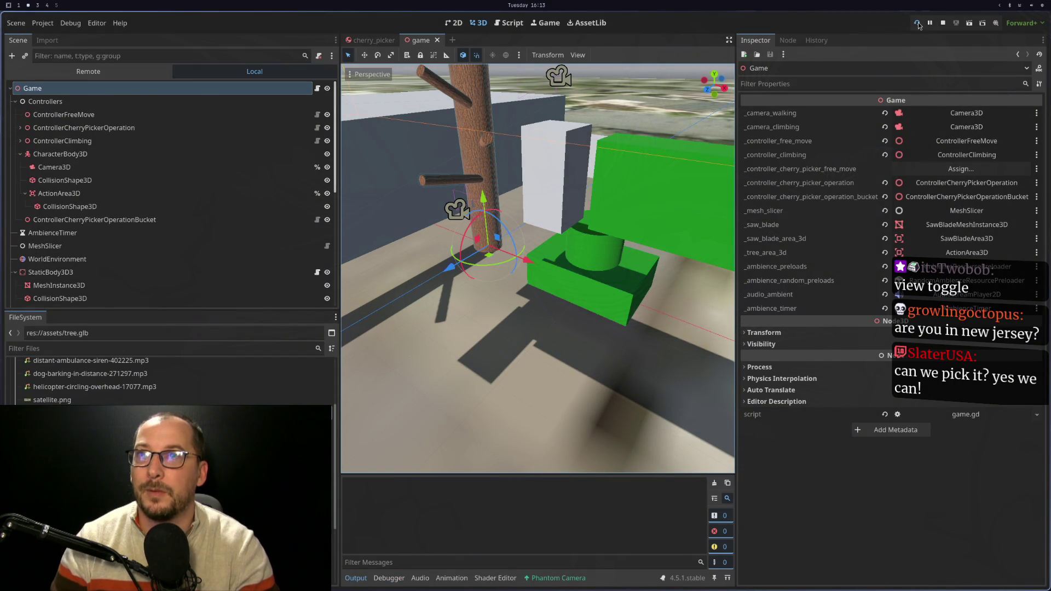
Walk to the green cherry picker and enter its bucket with V
key(w)
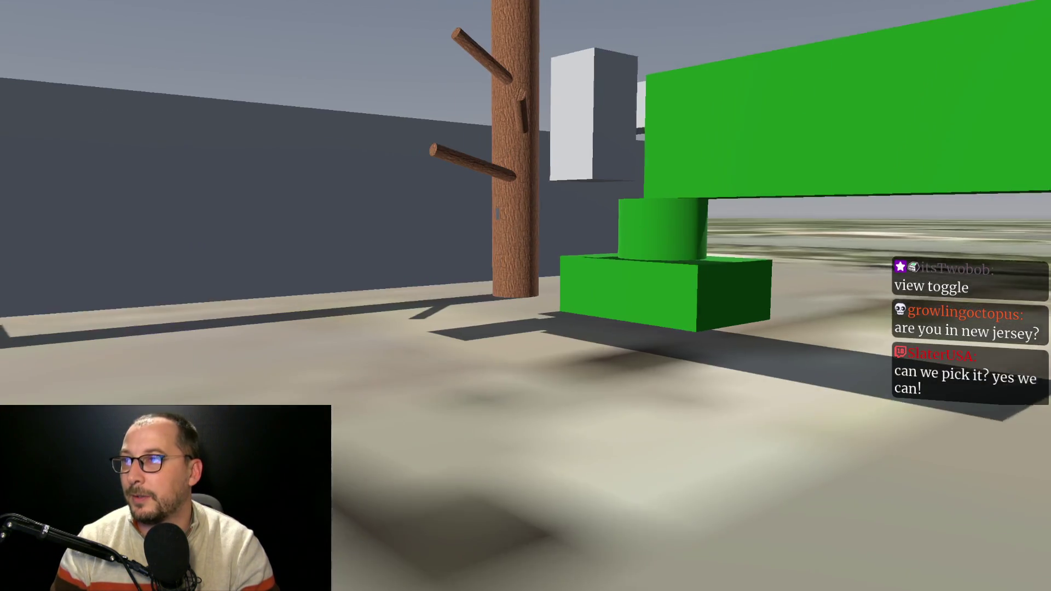
key(w)
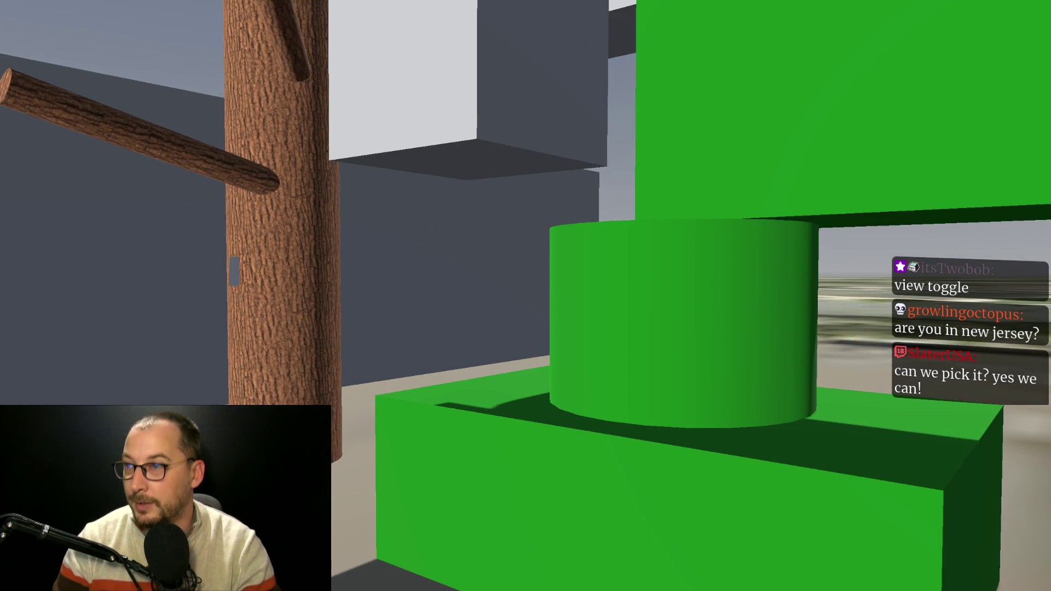
key(v)
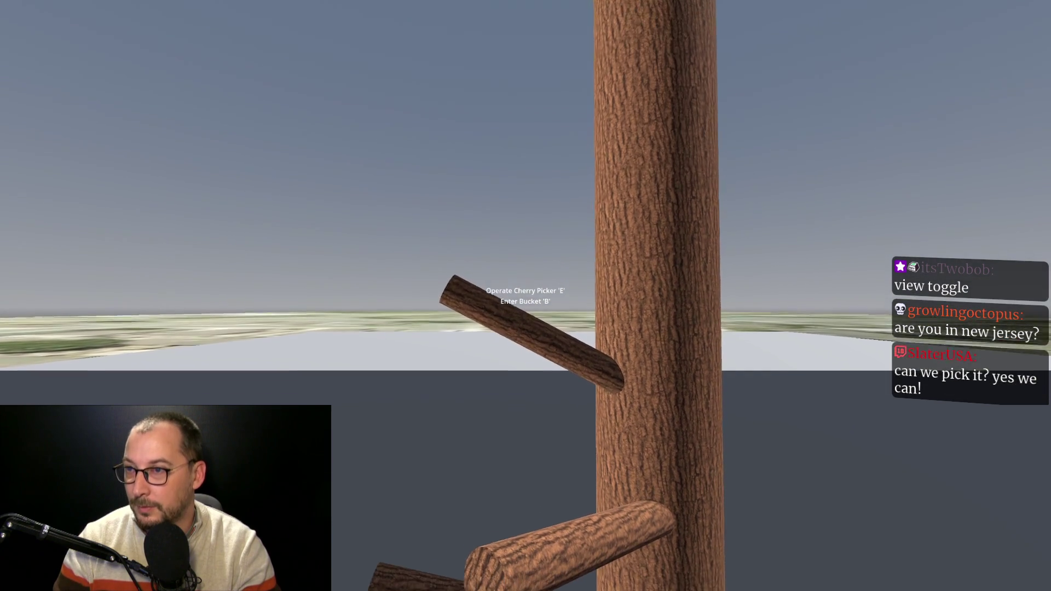
Move the bucket up and down around the tree trunk, then quit the game
key(Up)
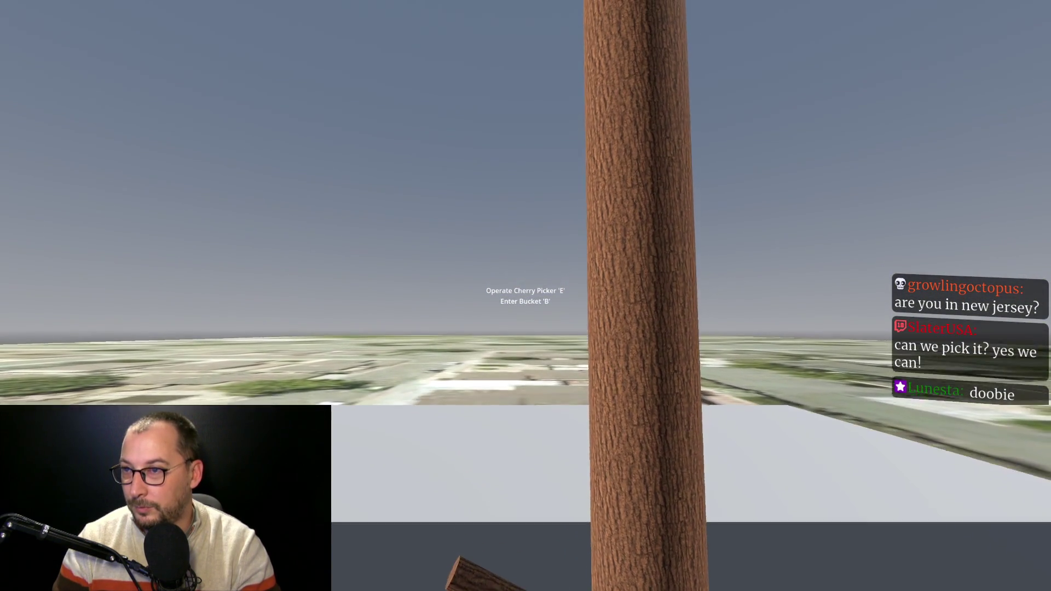
key(Up)
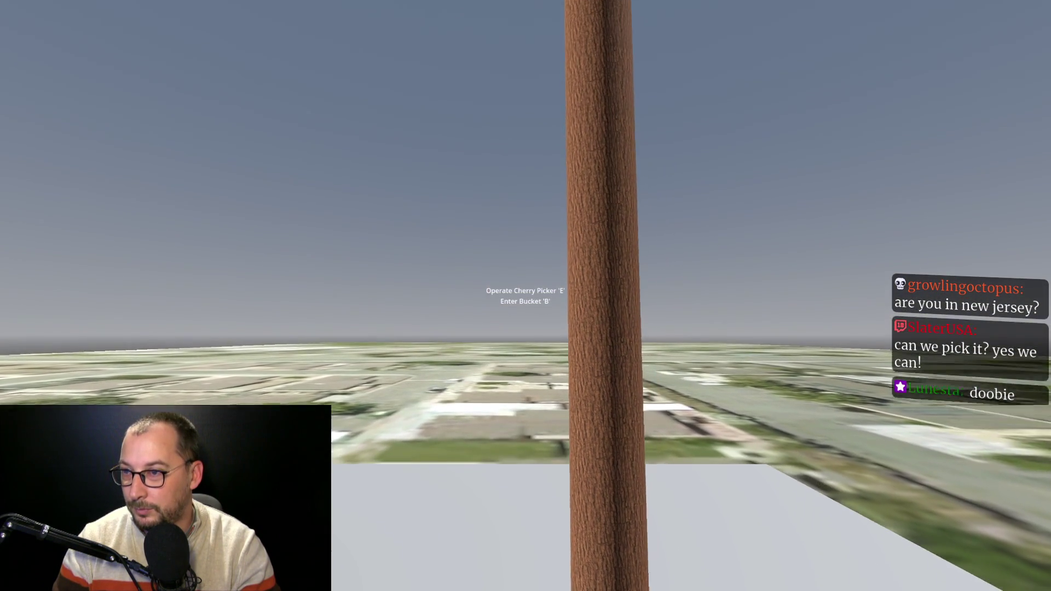
key(Down)
key(Up)
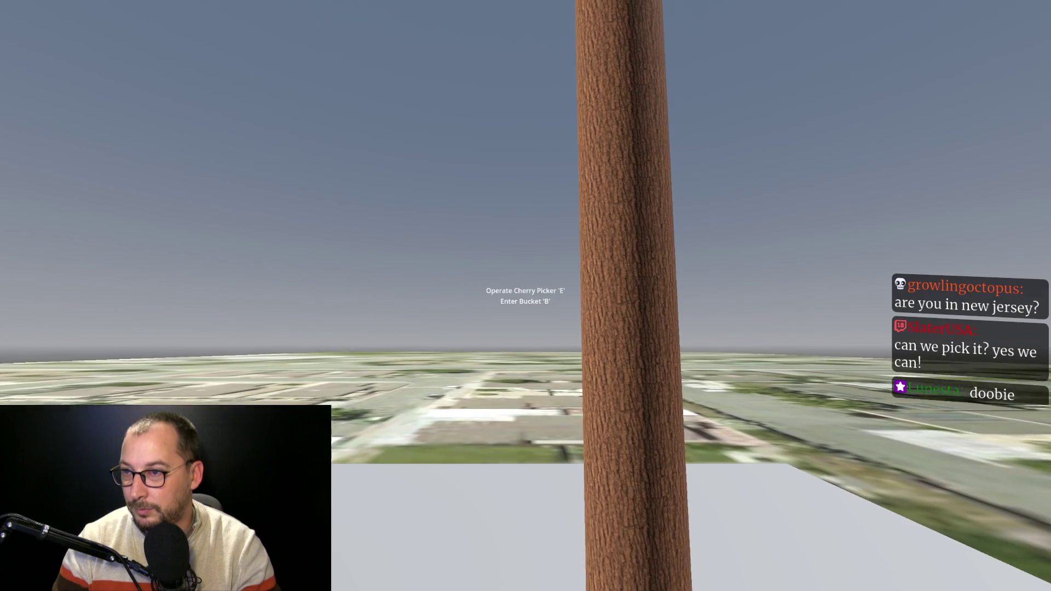
key(Down)
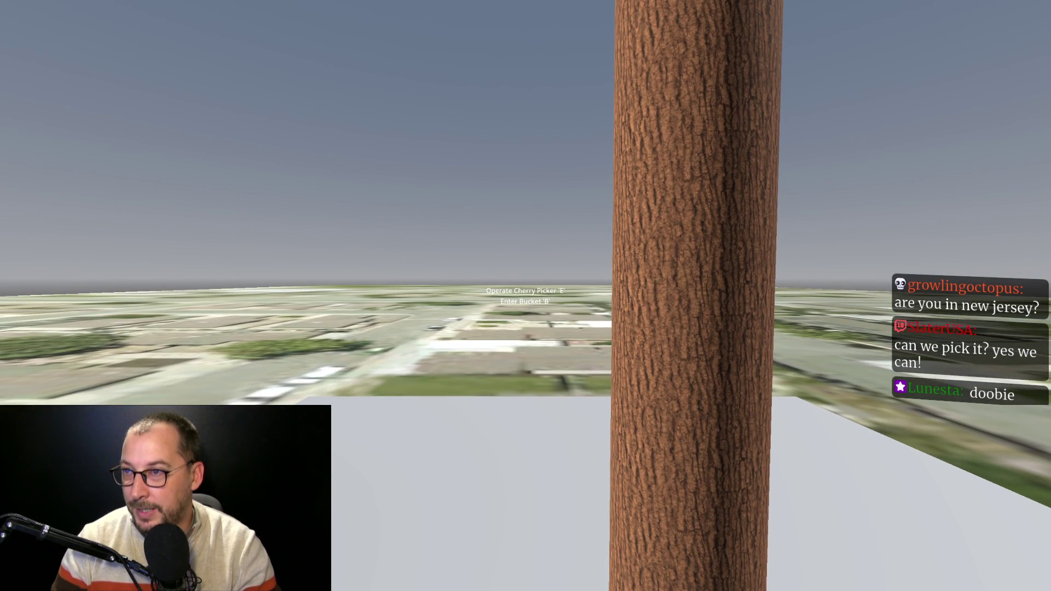
key(Up)
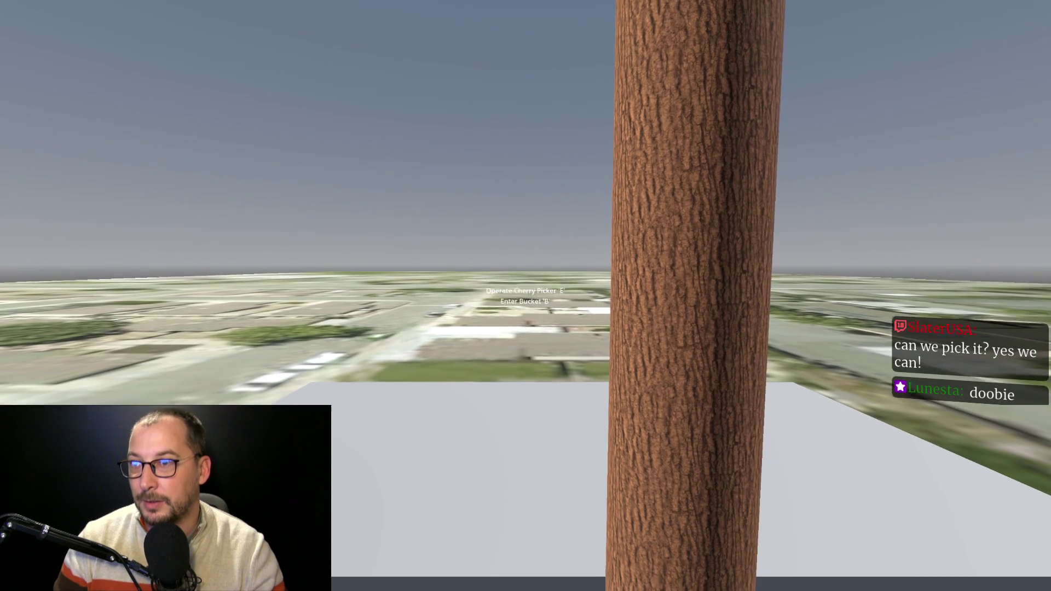
key(s)
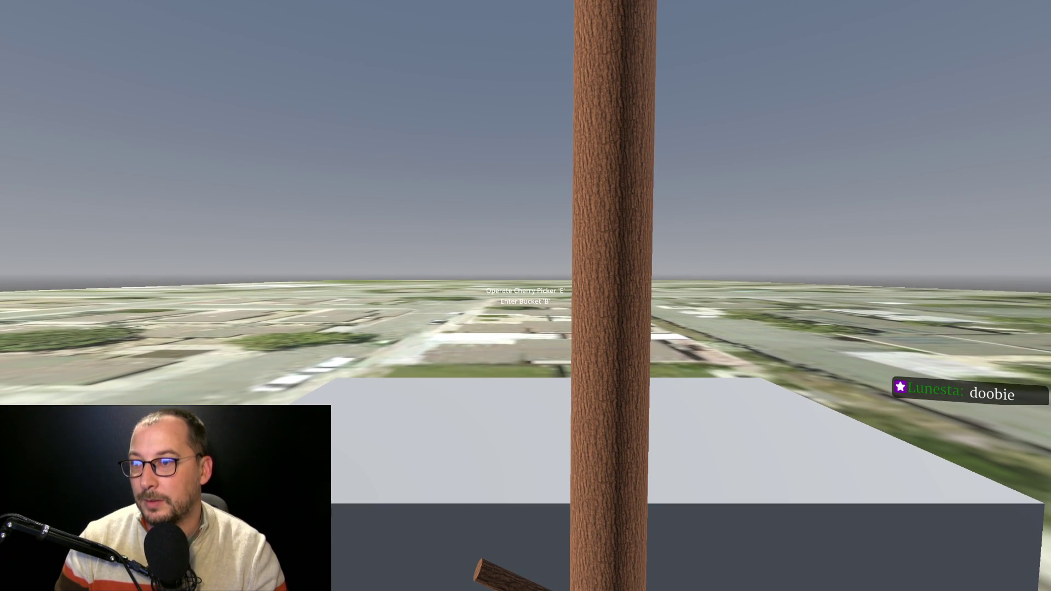
key(w)
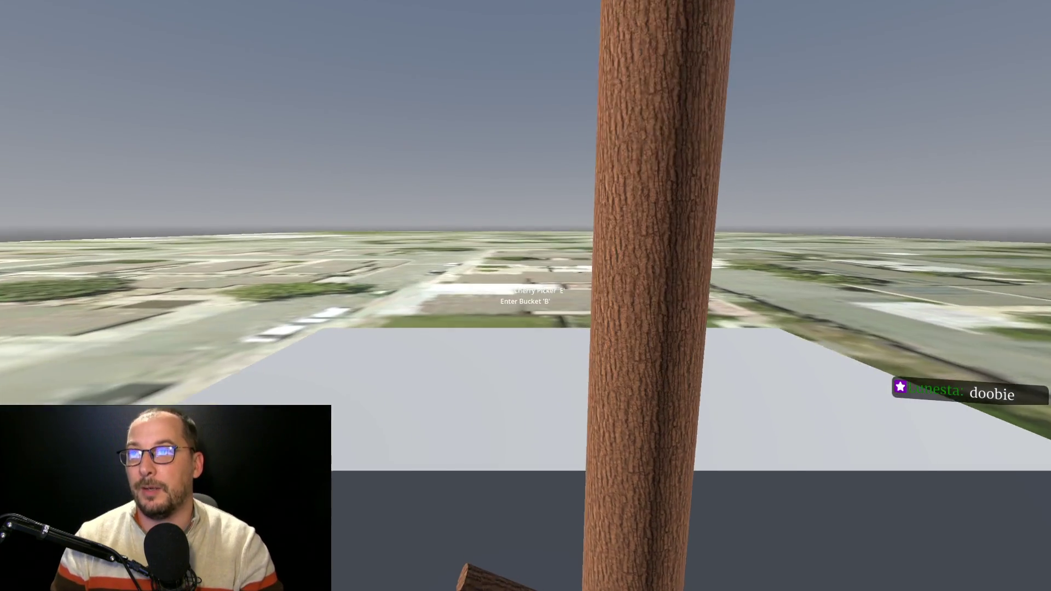
key(F8)
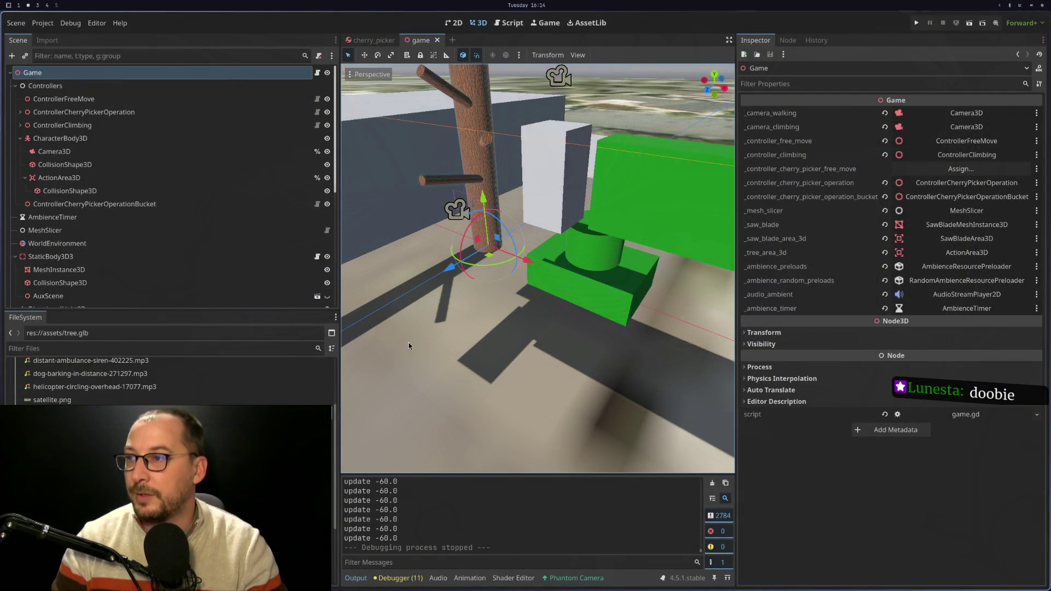
key(super+1)
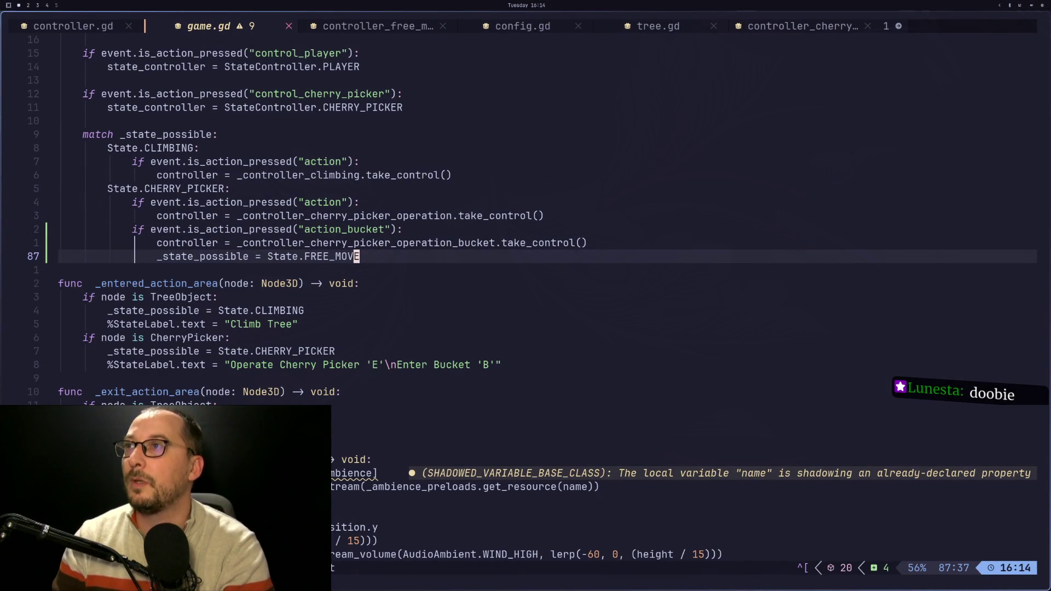
Cycle through open buffers to the knuckle 2 rotation functions in cherry_picker.gd
key(shift+h)
key(shift+l)
key(shift+l)
key(shift+l)
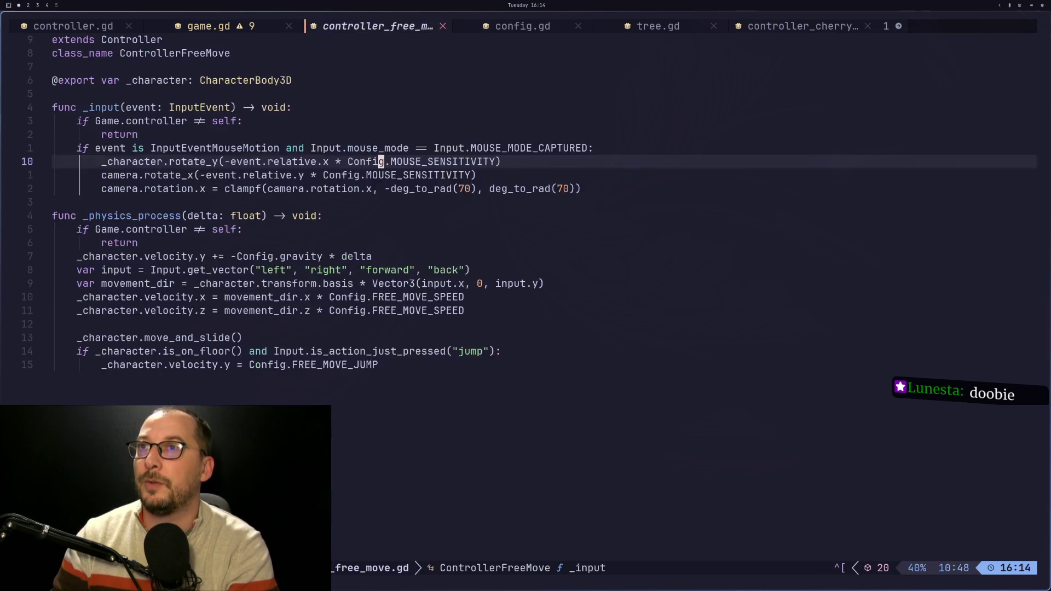
key(shift+l)
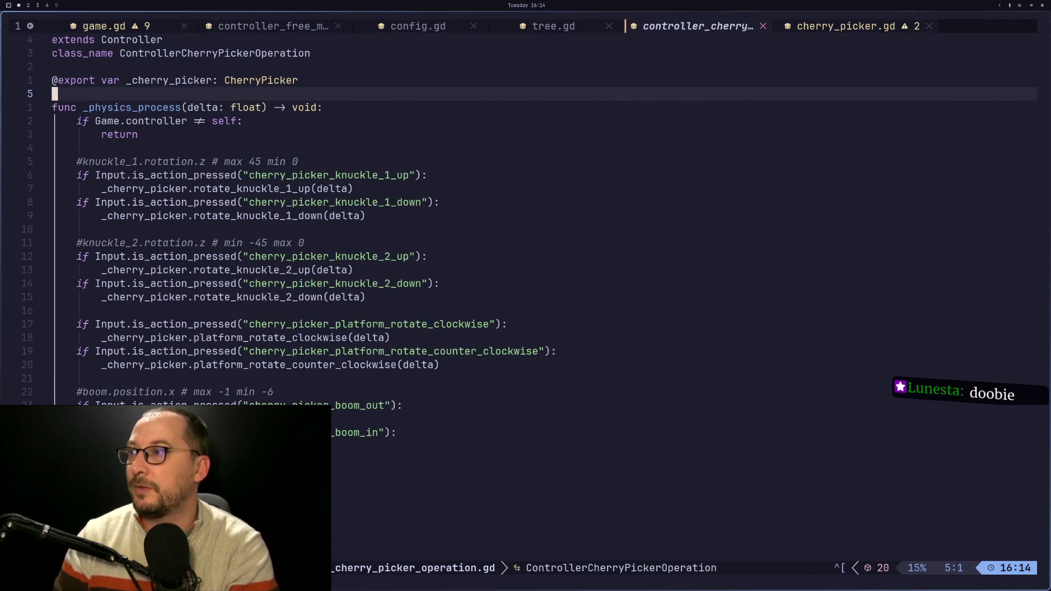
key(j)
key(j)
key(j)
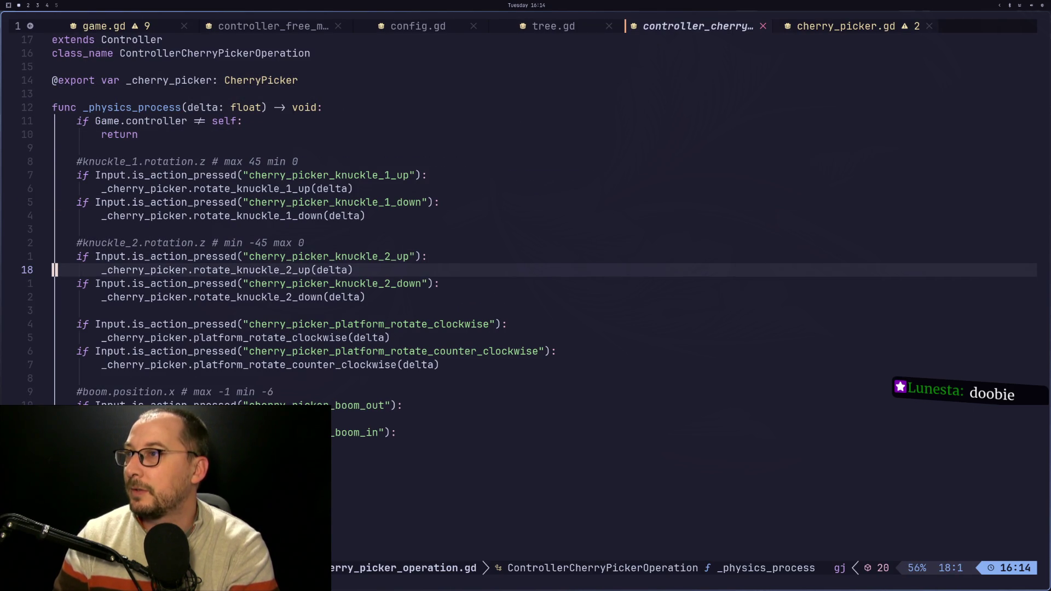
key(shift+l)
key(j)
key(j)
key(j)
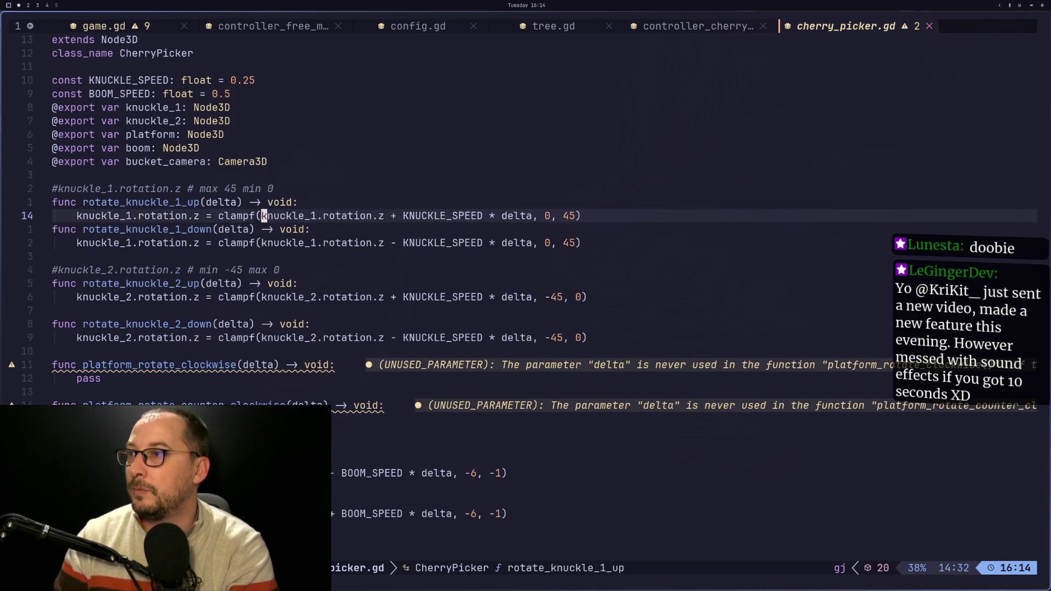
Make rotate_knuckle_2_up subtract and rotate_knuckle_2_down add KNUCKLE_SPEED, then save with :w
key(k)
key(w)
key(w)
key(w)
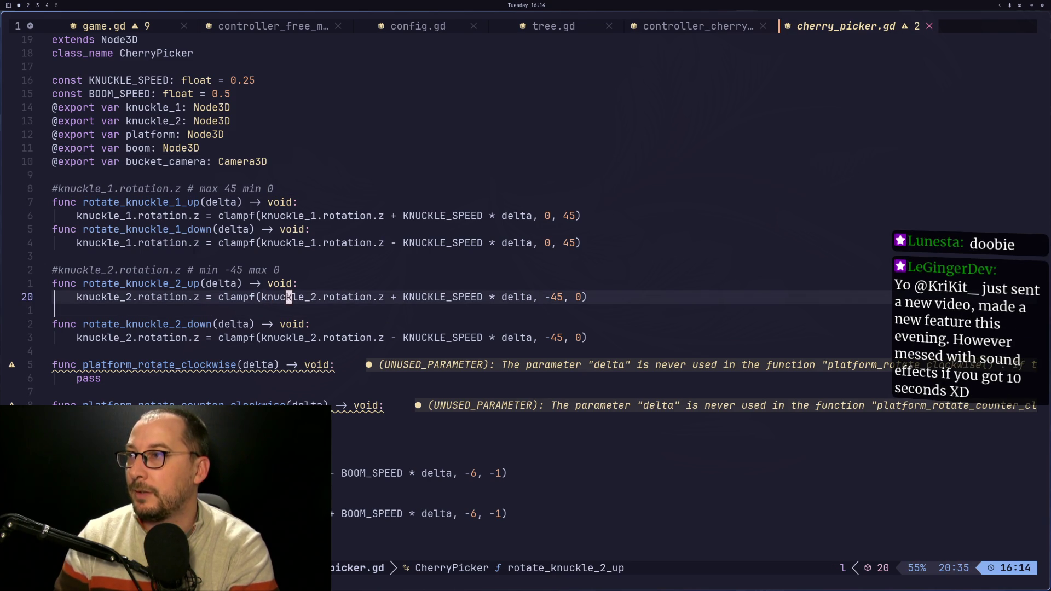
key(a)
key(BackSpace)
text(-)
key(Escape)
key(j)
key(j)
key(j)
text(s+)
key(Escape)
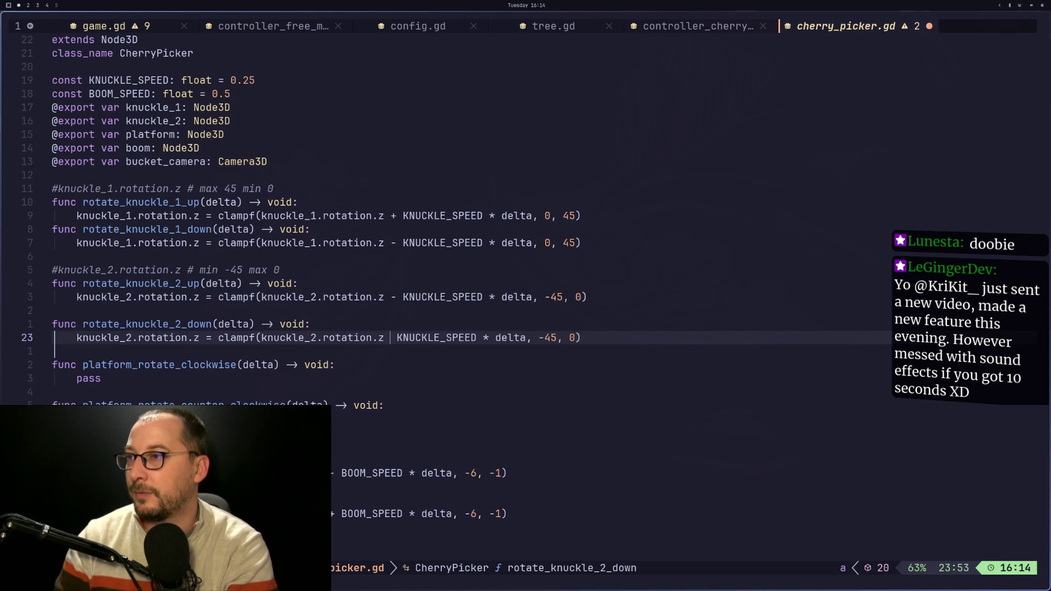
text(:w)
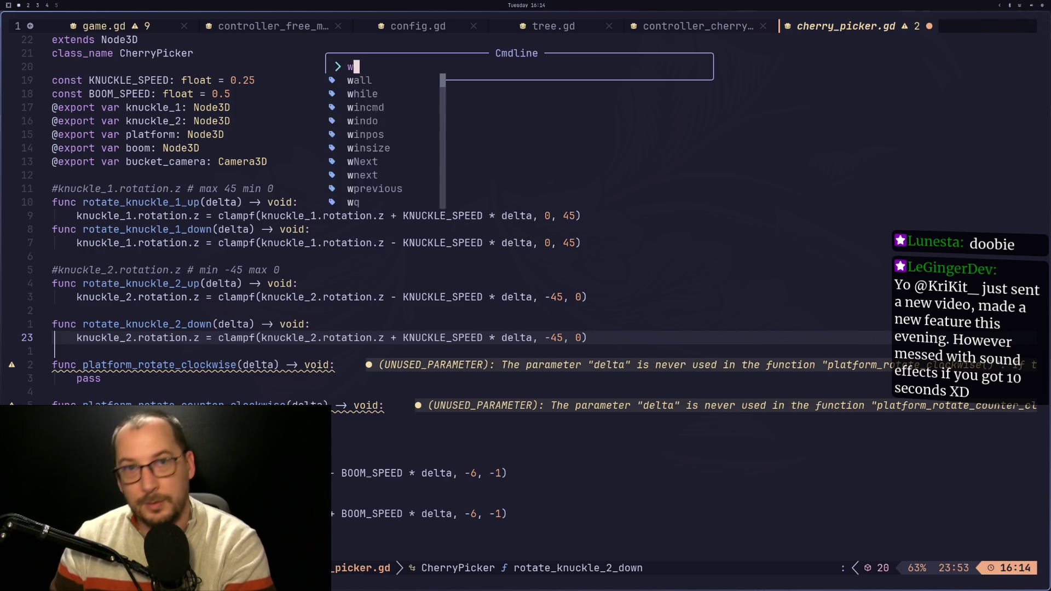
key(Return)
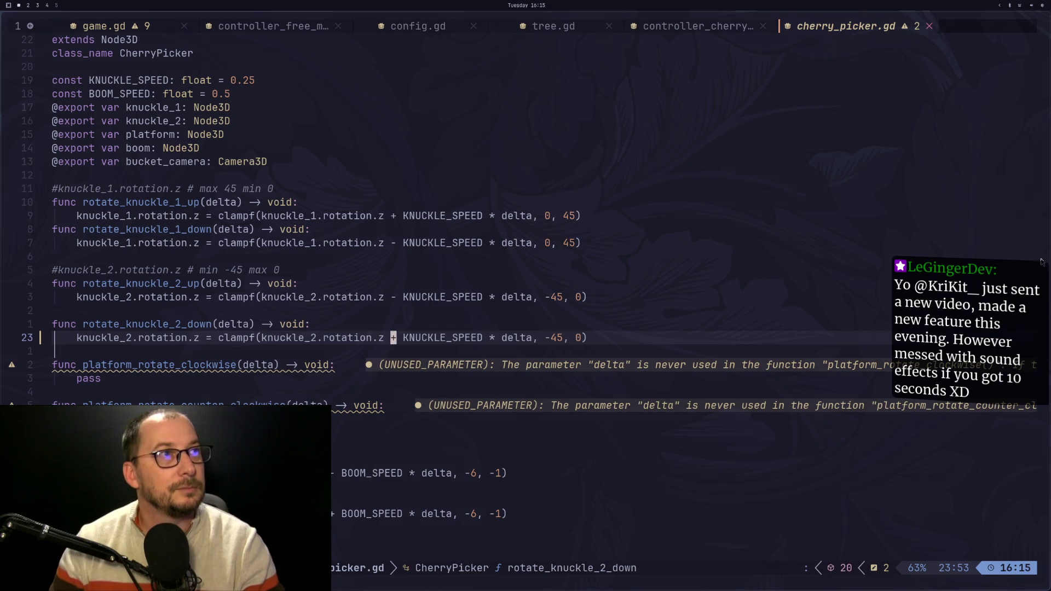
Glance at the Godot editor and documentation, then refocus the code editor
key(super+2)
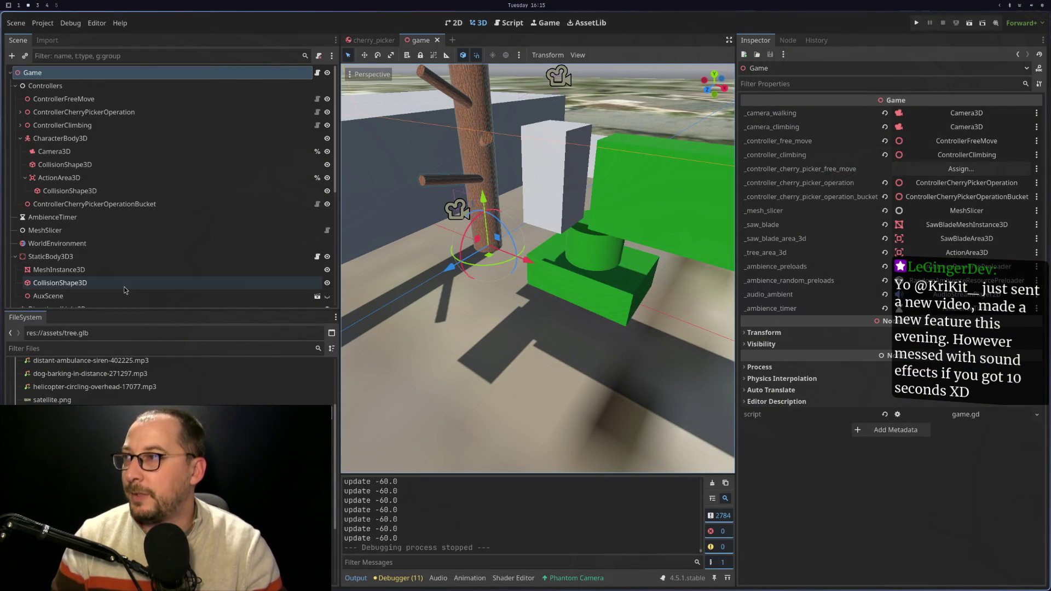
key(alt+Tab)
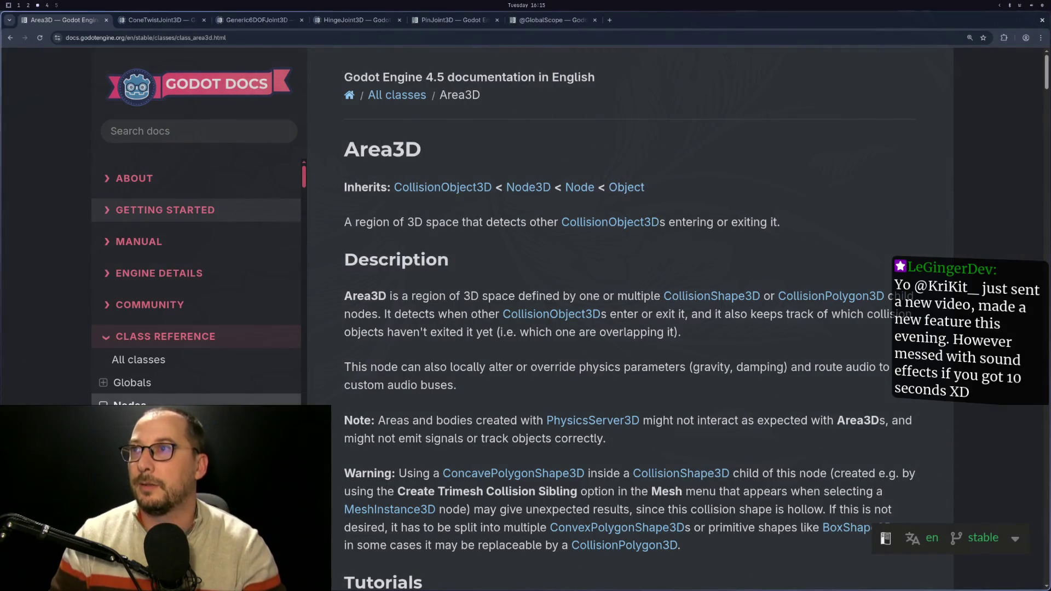
key(alt+Tab)
key(super+1)
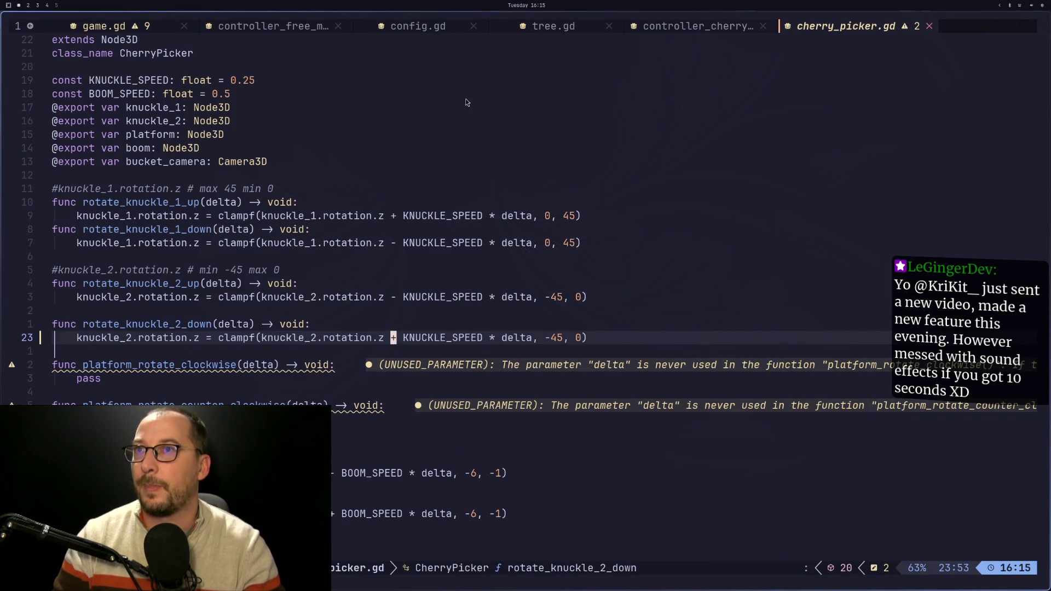
click(350, 150)
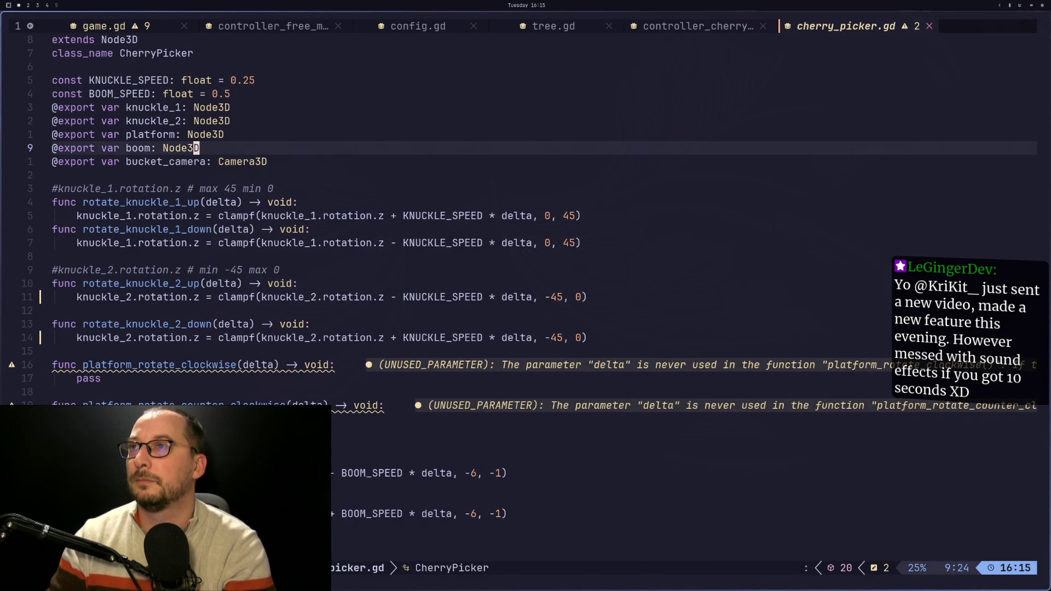
Switch to controller_free_move.gd and review its _input mouse-look rotation lines
key(H)
key(H)
key(H)
key(H)
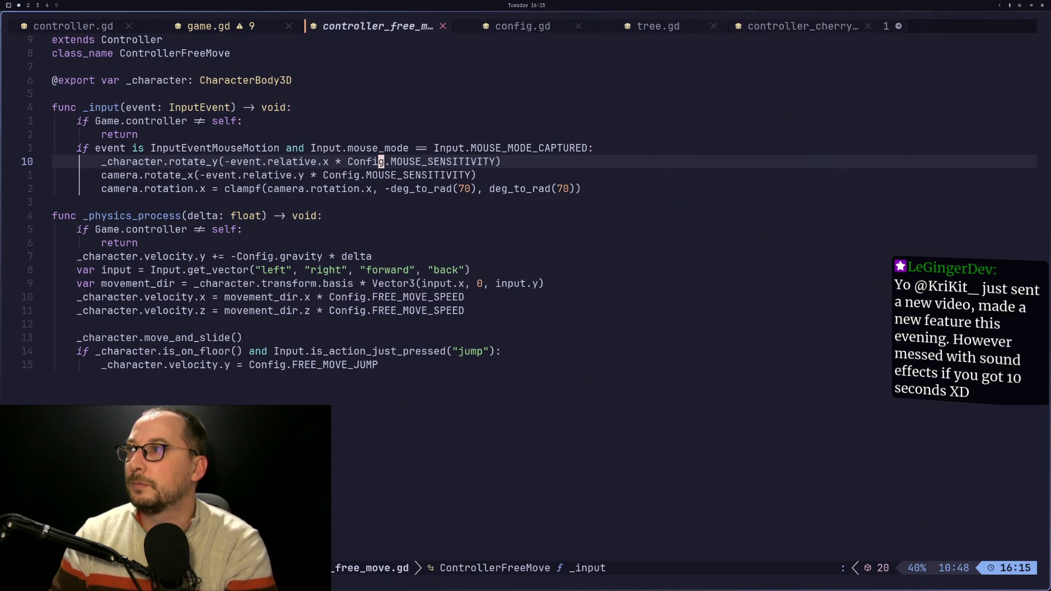
key(h)
key(h)
key(h)
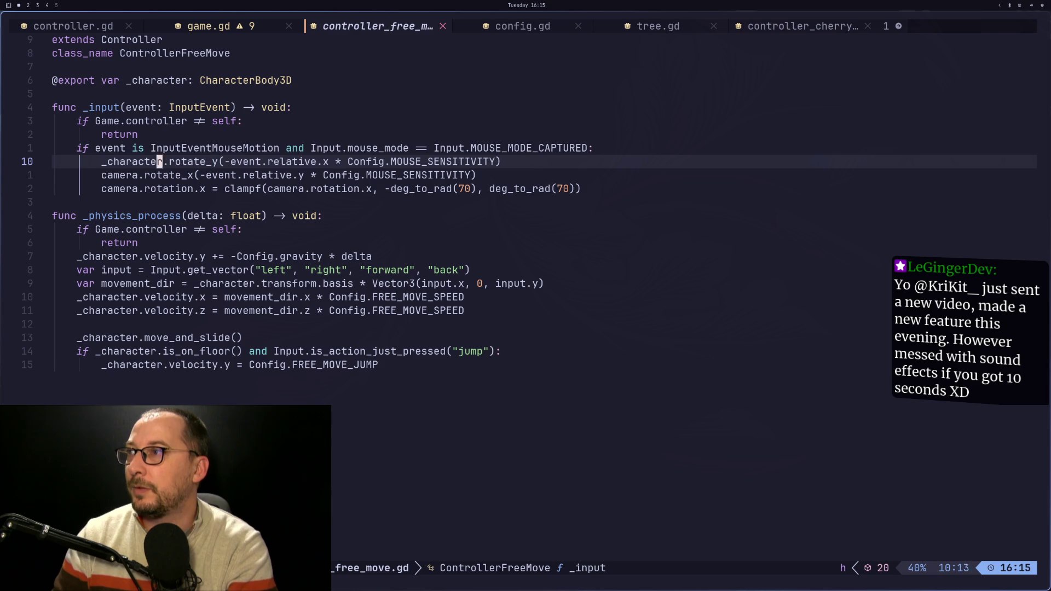
key(k)
key(j)
key(j)
key(j)
key(k)
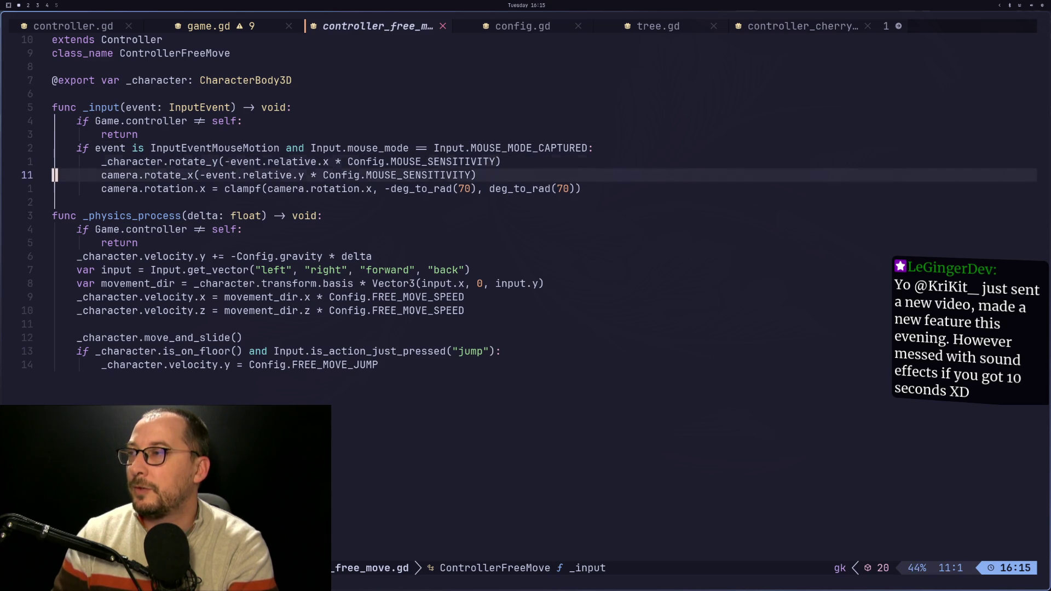
key(k)
key(k)
key(j)
key(j)
key(j)
key(k)
key(k)
key(k)
key(j)
key(j)
key(j)
key(j)
key(k)
key(k)
key(k)
key(k)
key(j)
key(k)
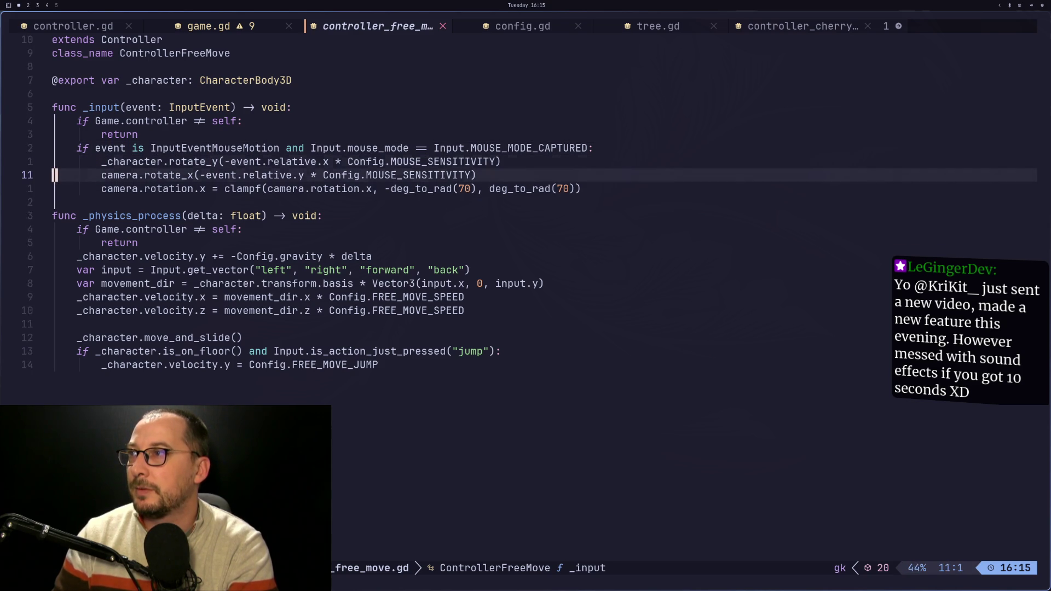
key(k)
key(k)
key(j)
key(j)
key(j)
key(k)
key(k)
key(k)
key(j)
key(j)
key(j)
key(j)
Position on the camera.rotate_x line and try a visual selection of the mouse-look block
key(k)
key(k)
key(k)
key(k)
key(j)
key(j)
key(j)
key(k)
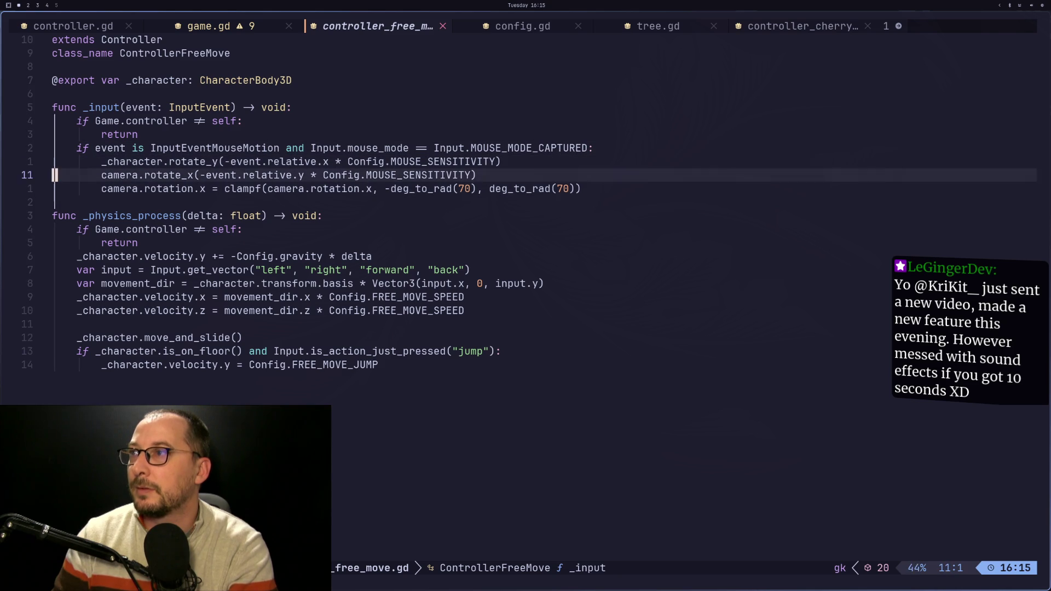
key(k)
key(k)
key(j)
key(j)
key(j)
key(k)
key(k)
key(k)
key(j)
key(j)
key(k)
key(k)
key(v)
key(j)
key(j)
key(V)
key(v)
key(Escape)
key(k)
key(k)
key(k)
key(k)
key(k)
key(k)
key(V)
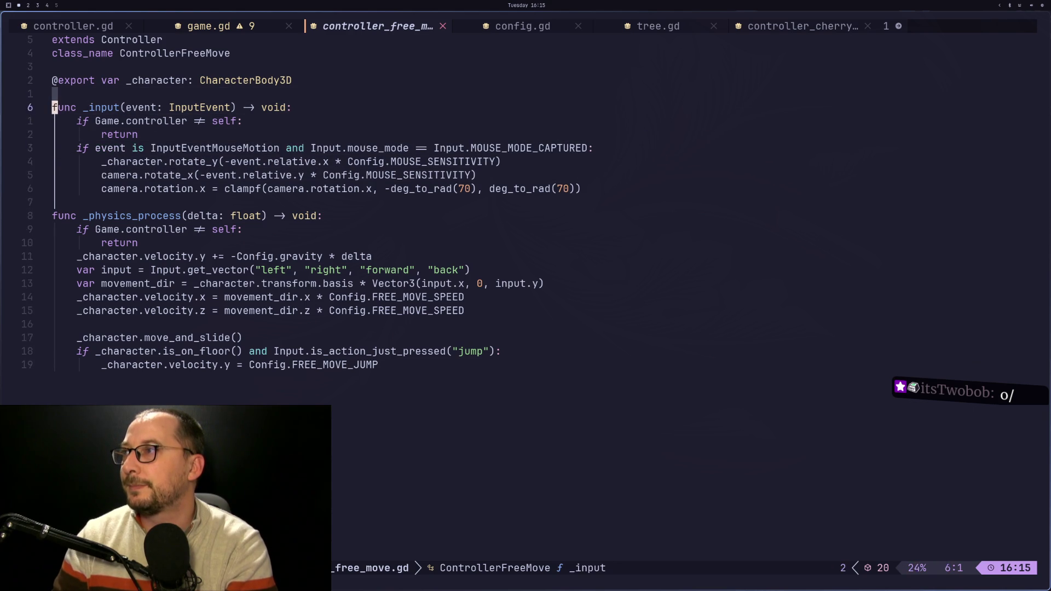
key(j)
key(j)
key(j)
key(y)
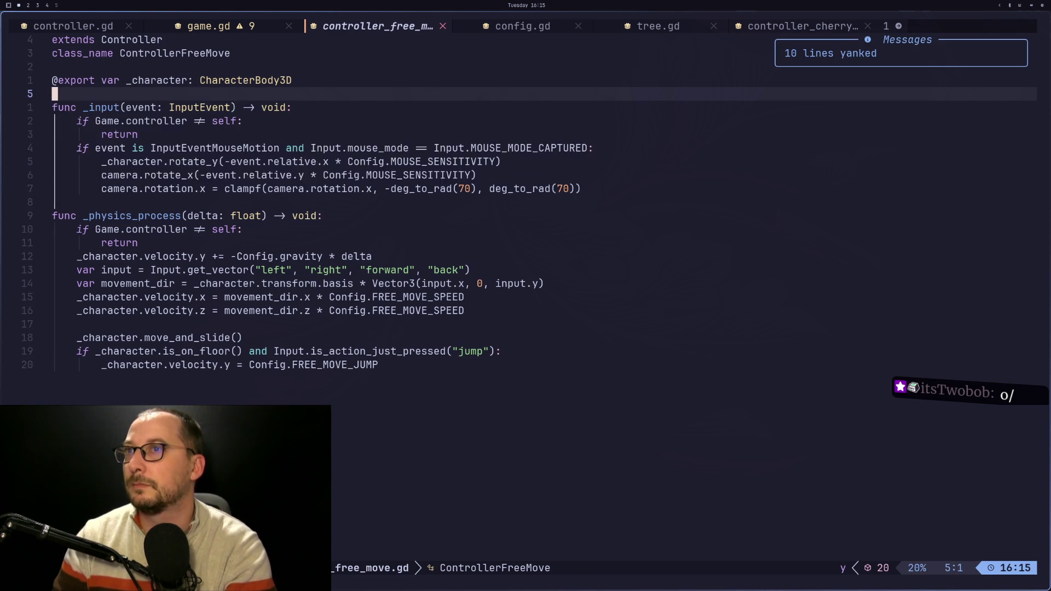
key(shift+l)
key(shift+l)
key(shift+l)
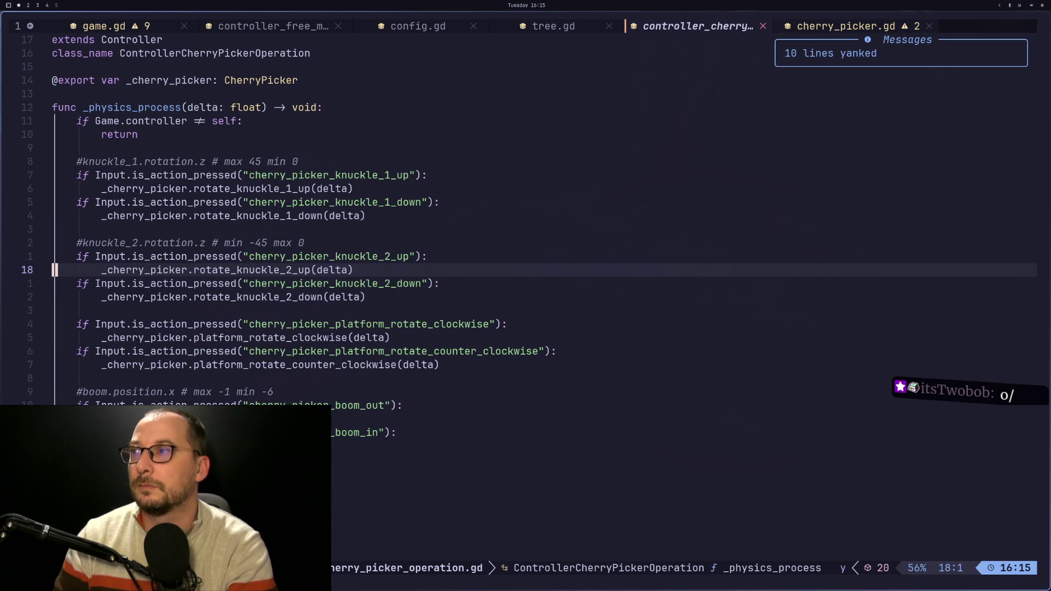
key(shift+l)
key(shift+h)
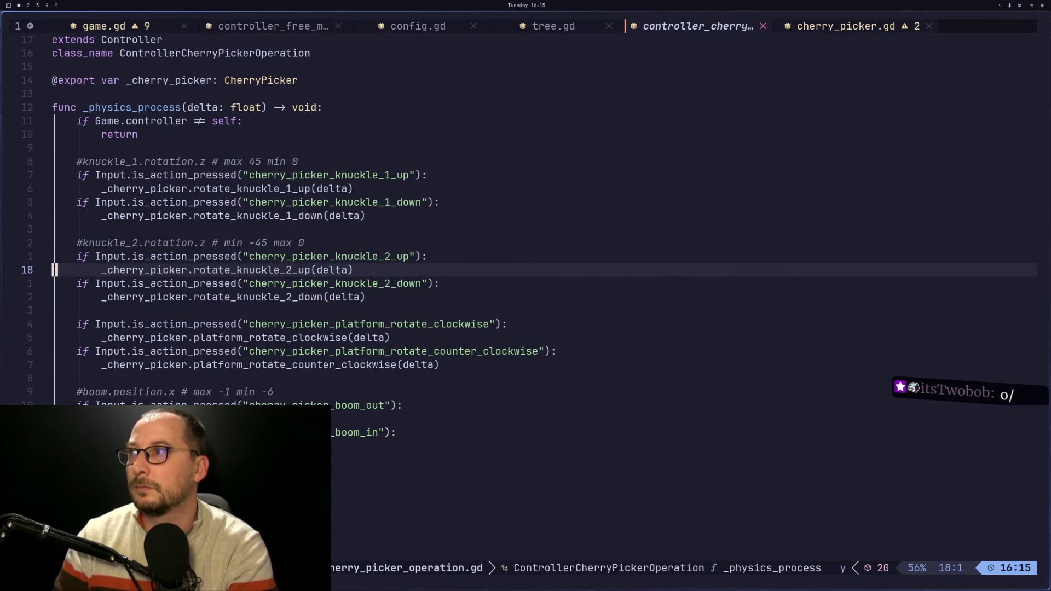
key(k)
key(k)
key(k)
key(p)
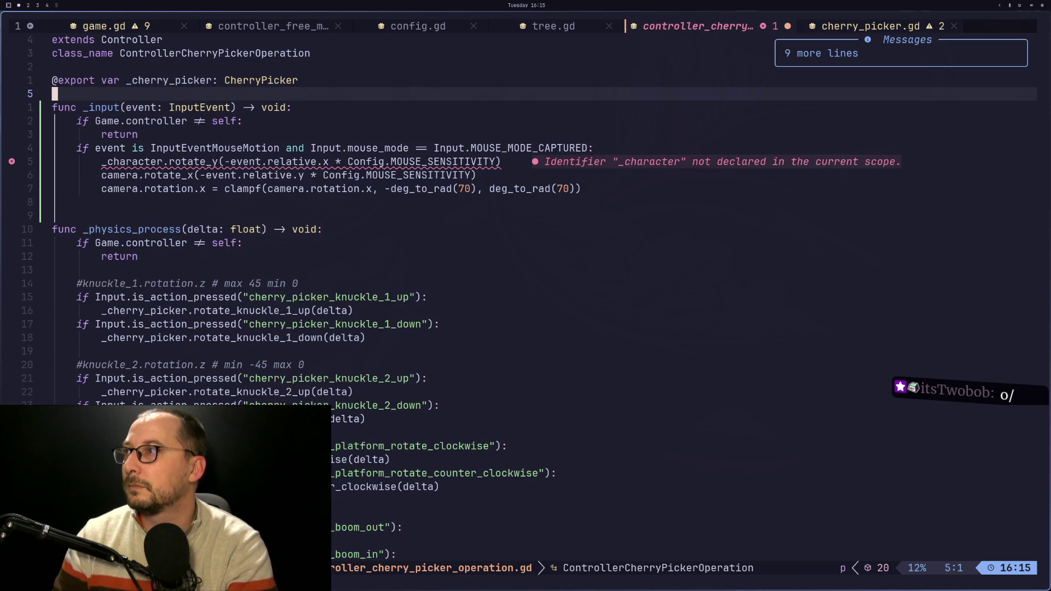
Replace _character with camera on line 10, save, and switch to Godot
key(j)
key(j)
key(j)
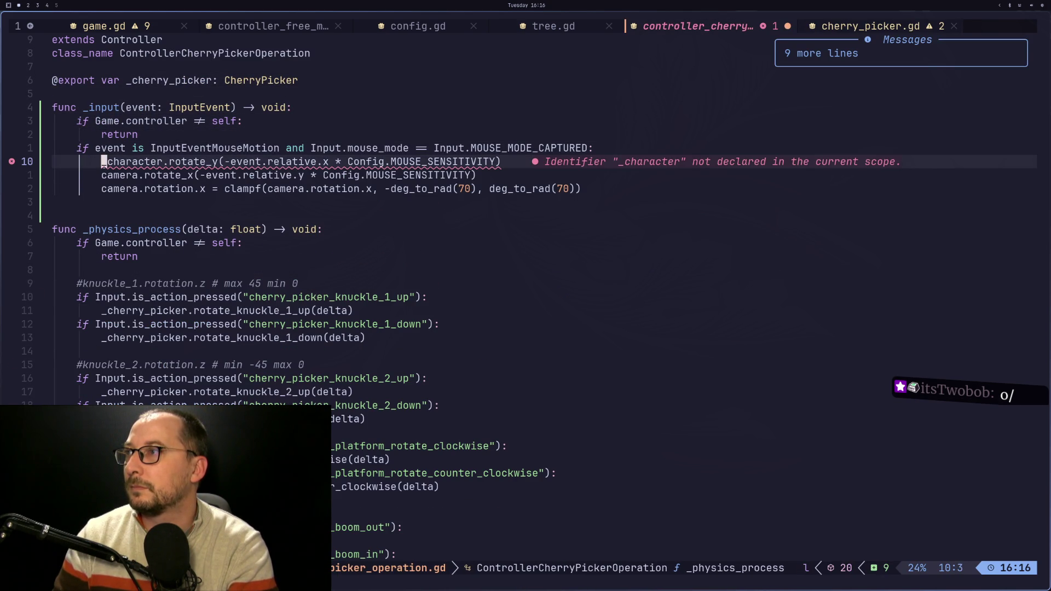
key(d)
key(w)
text(i)
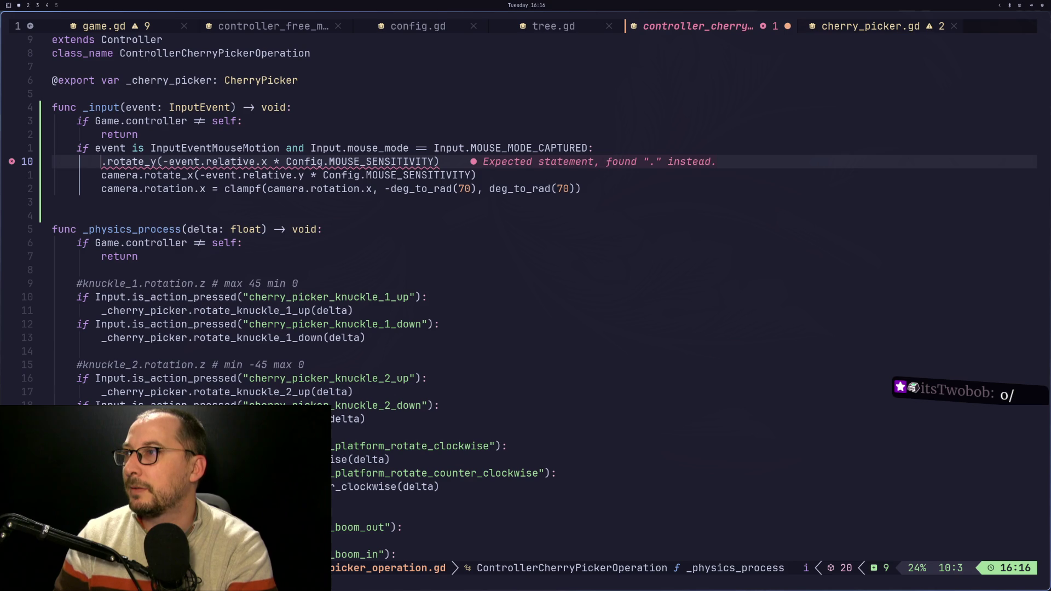
text(camera)
key(Escape)
key(colon)
text(w)
key(Return)
key(super+2)
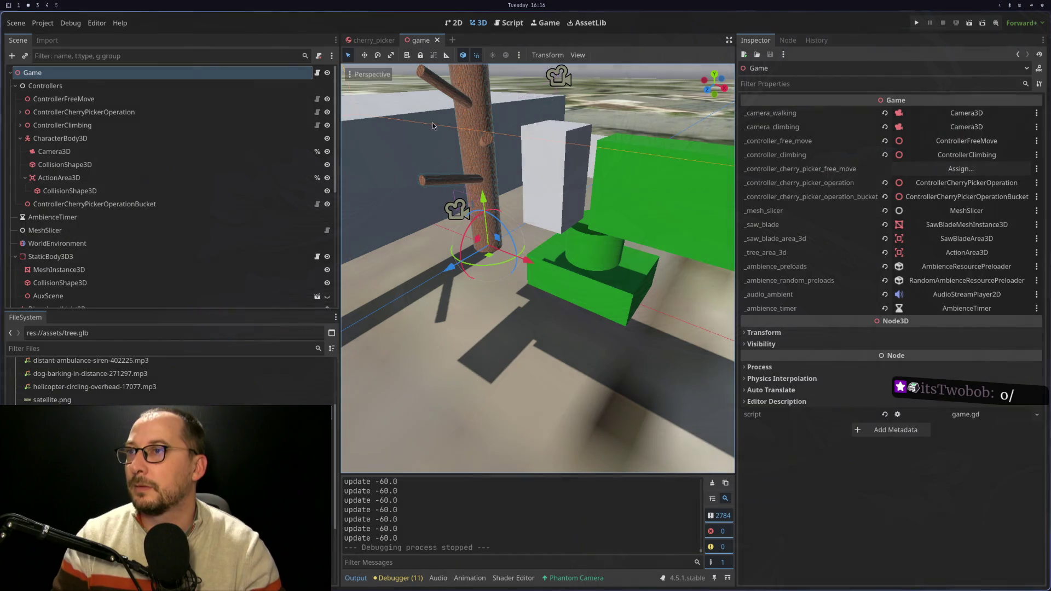
Play-test the cherry picker controls, then stop the game and return to the script in Neovim
click(914, 23)
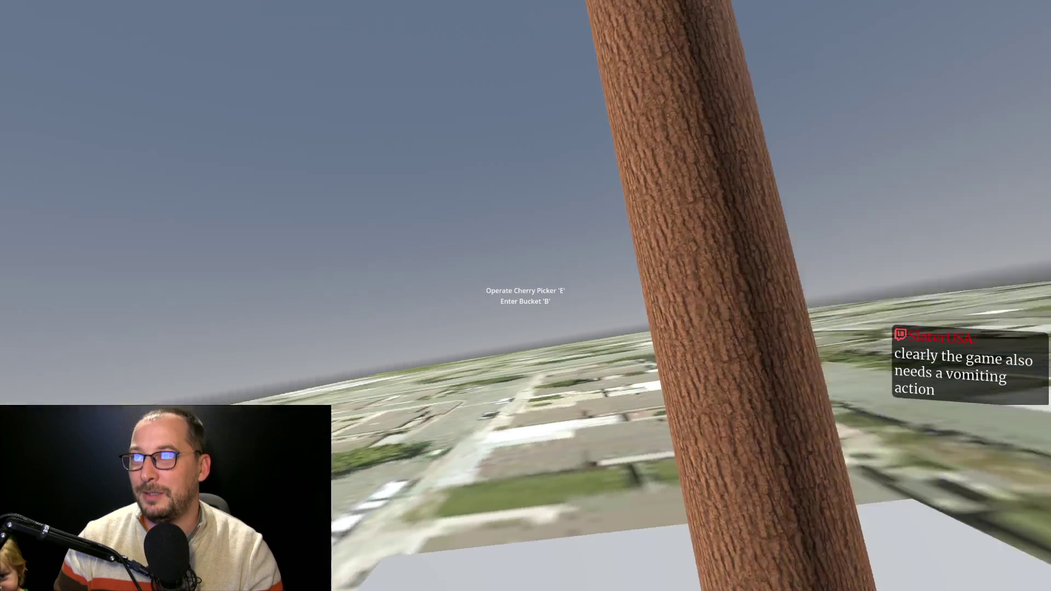
key(Escape)
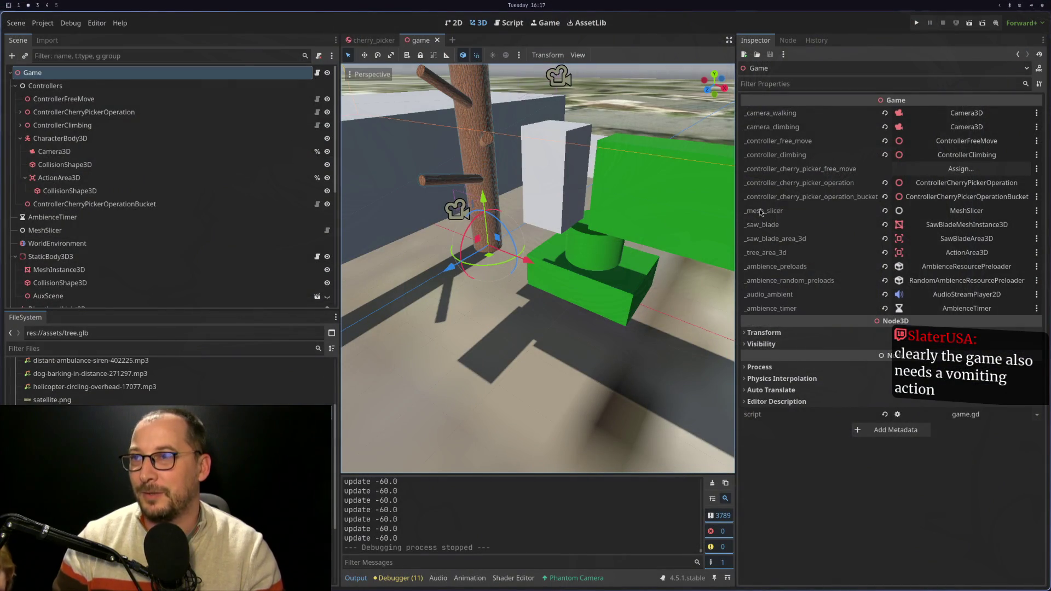
key(super+1)
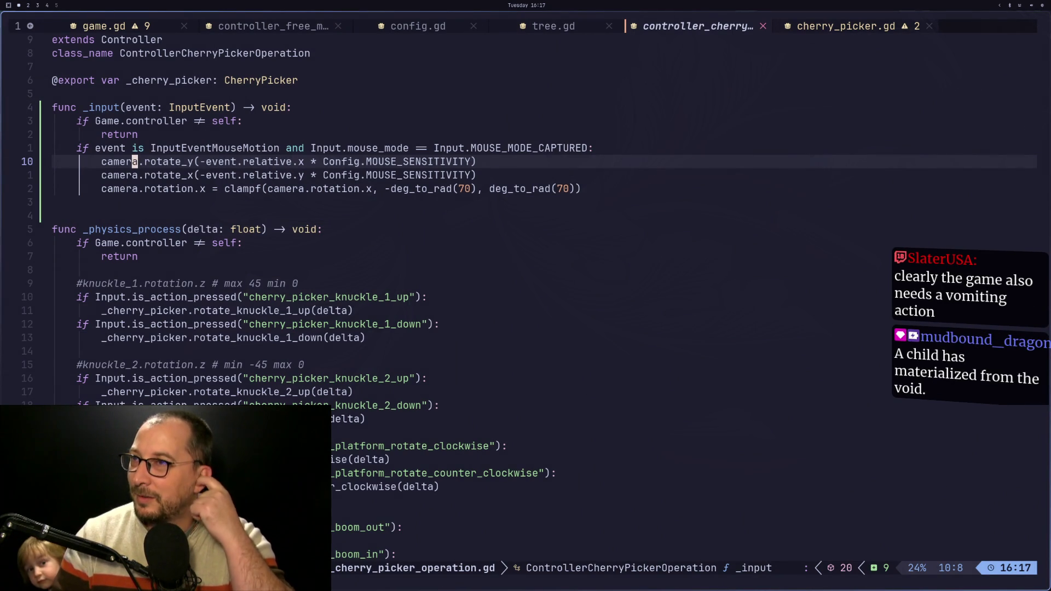
Restore _character on line 10 and save the script
key(b)
key(R)
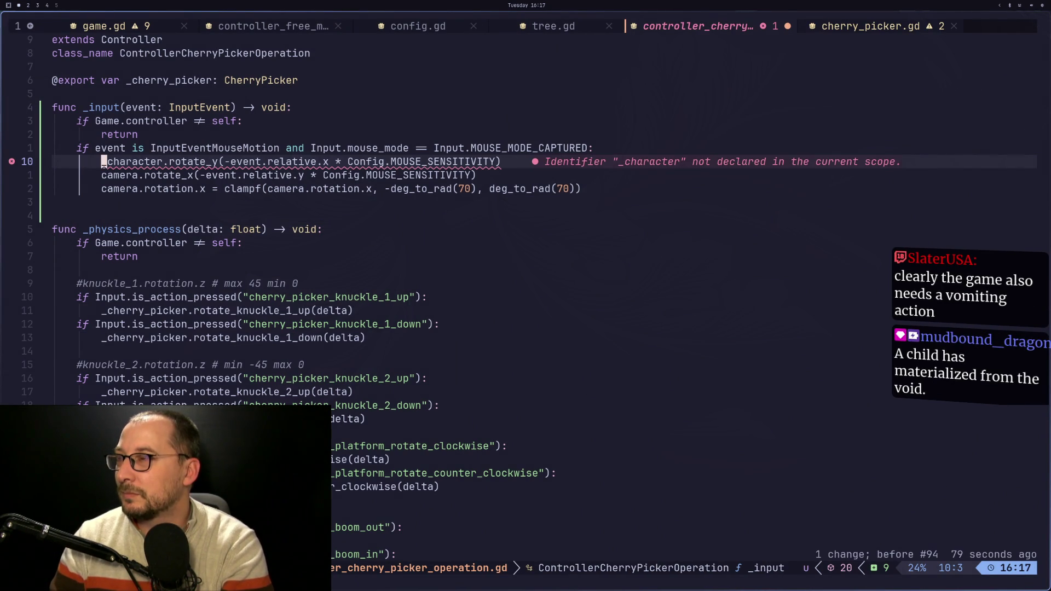
text(:w)
key(Return)
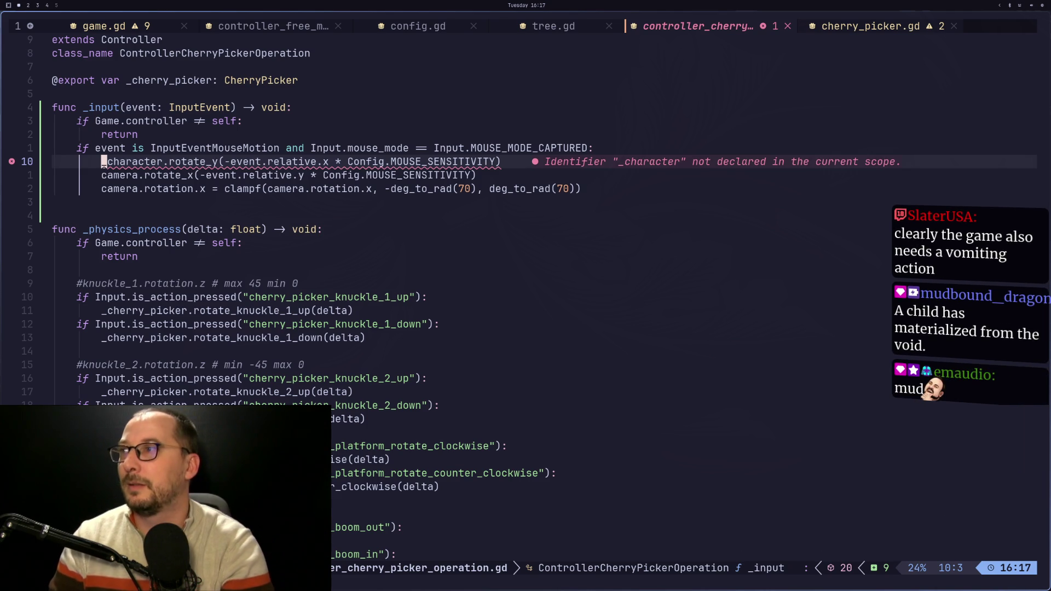
Replace _character with camera on line 10
key(Escape)
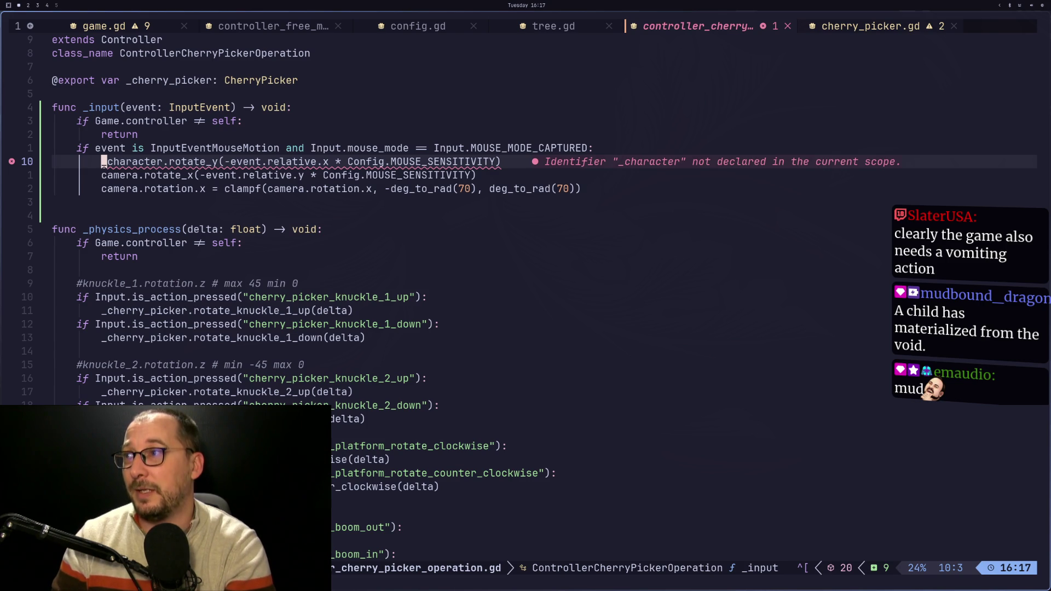
key(j)
key(k)
key(l)
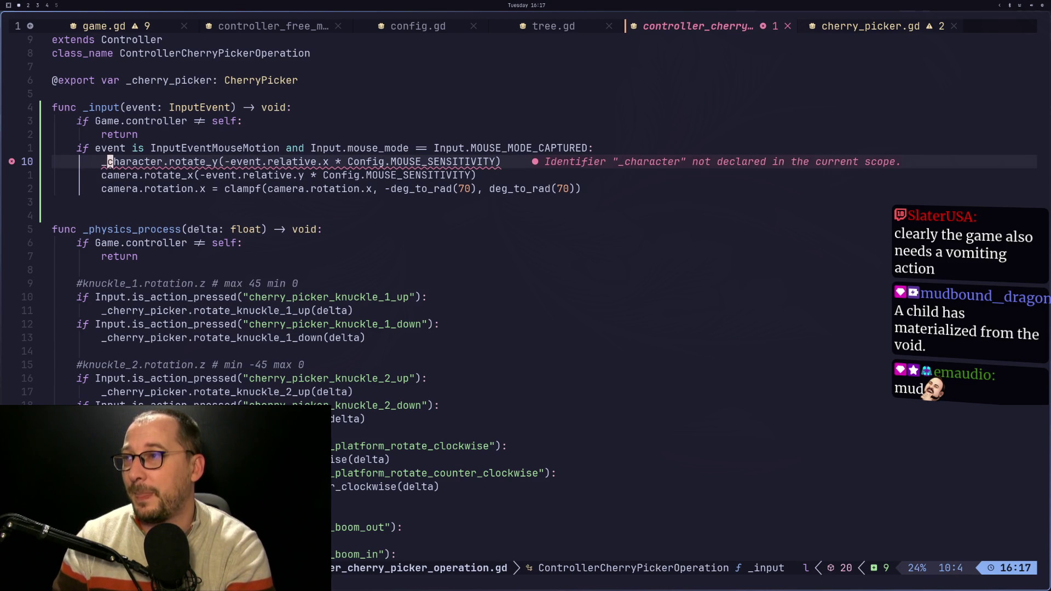
key(x)
key(d)
key(T)
key(_)
key(i)
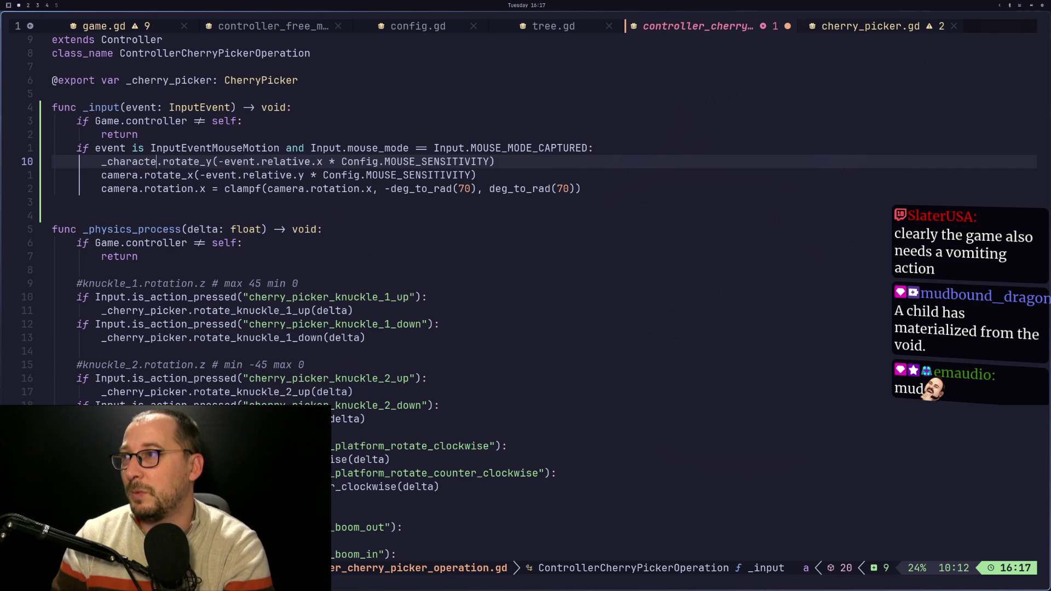
key(BackSpace)
text(camera)
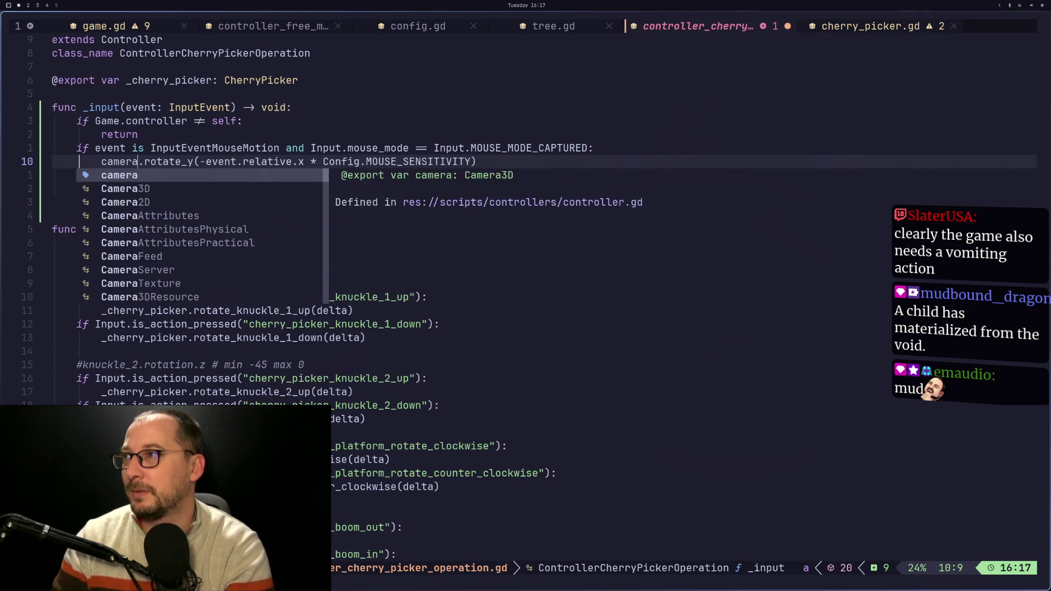
key(Escape)
key(j)
key(j)
Duplicate the clamp line so it limits camera.rotation.y to ±70°, and save
key(y)
key(y)
key(p)
key(w)
key(w)
key(e)
key(l)
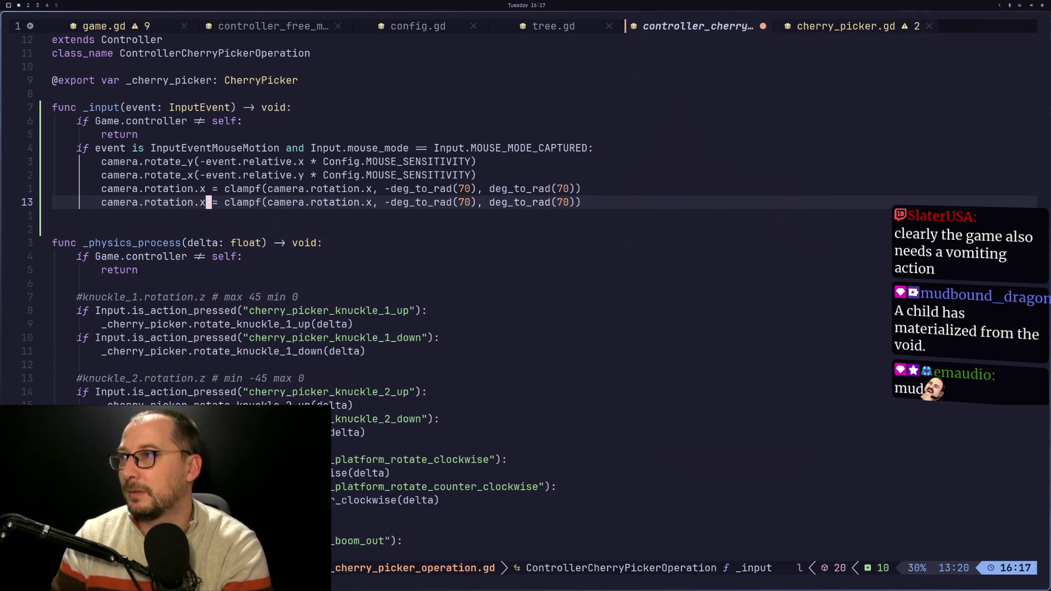
key(h)
key(r)
key(y)
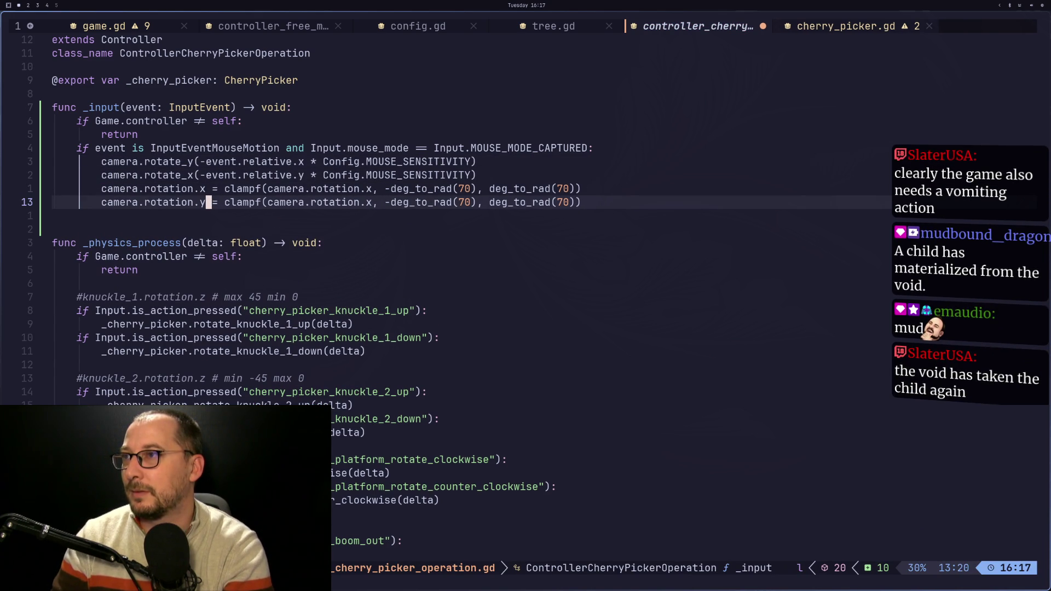
text(fi)
text(hsy)
key(Escape)
text(:w)
key(Return)
key(super+2)
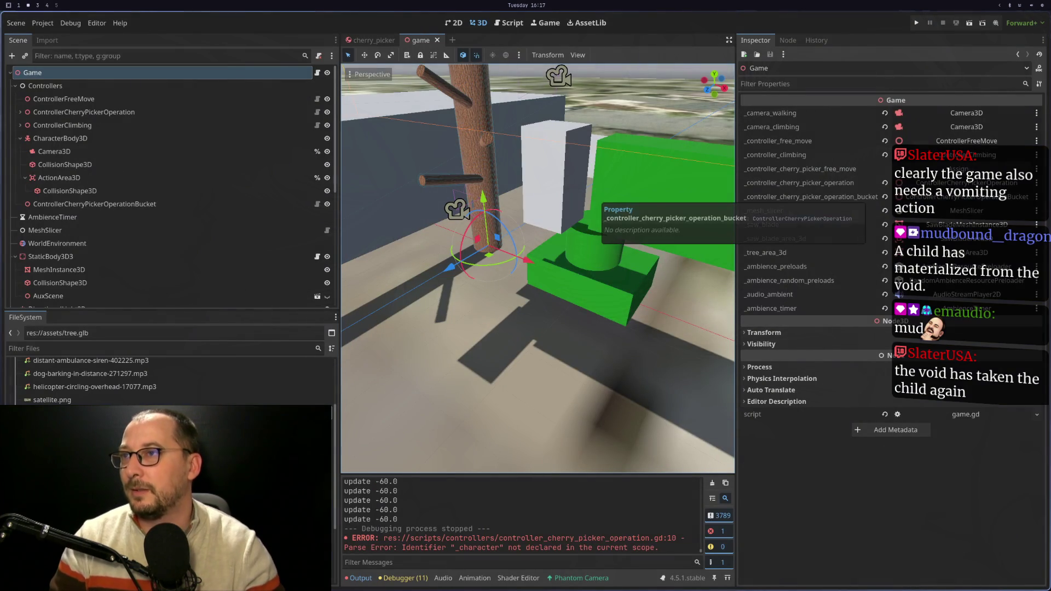
Run the game and walk forward to check the new camera code, then close it
click(916, 23)
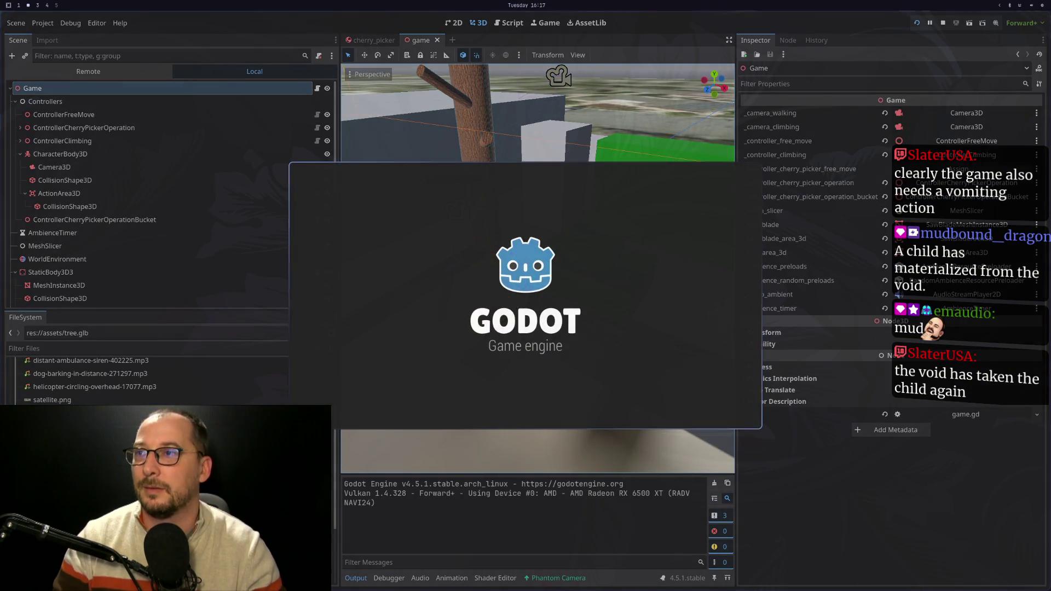
key(w)
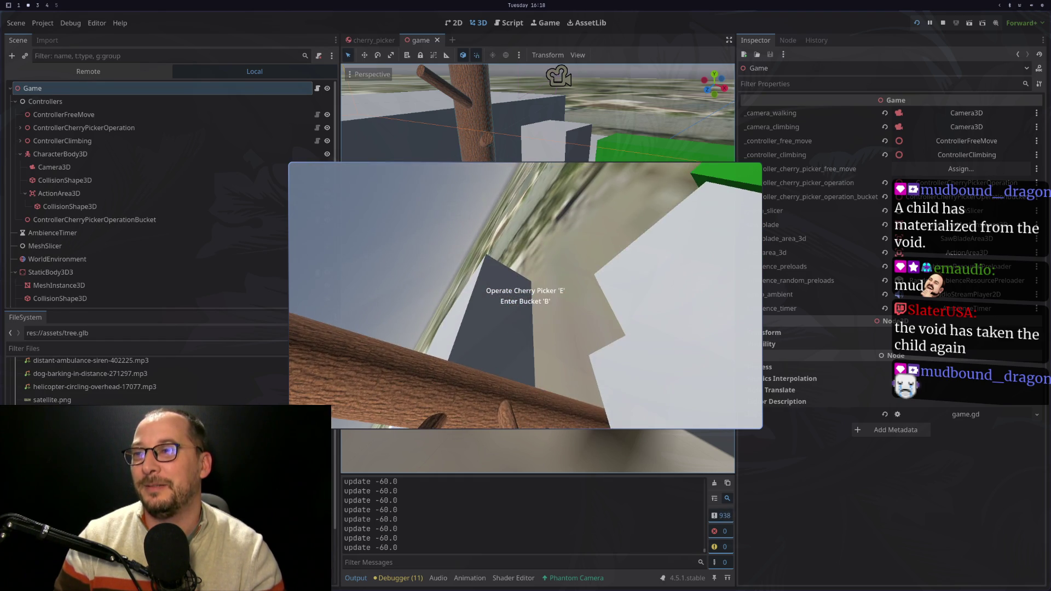
key(F8)
key(super+1)
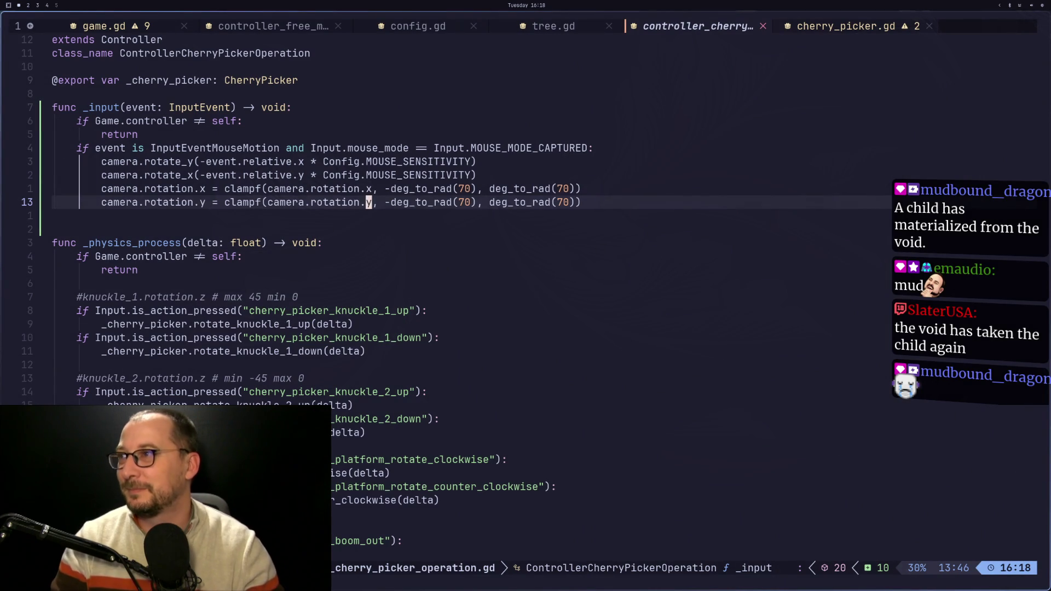
Undo the camera edits back to the original _character line and save
key(u)
key(u)
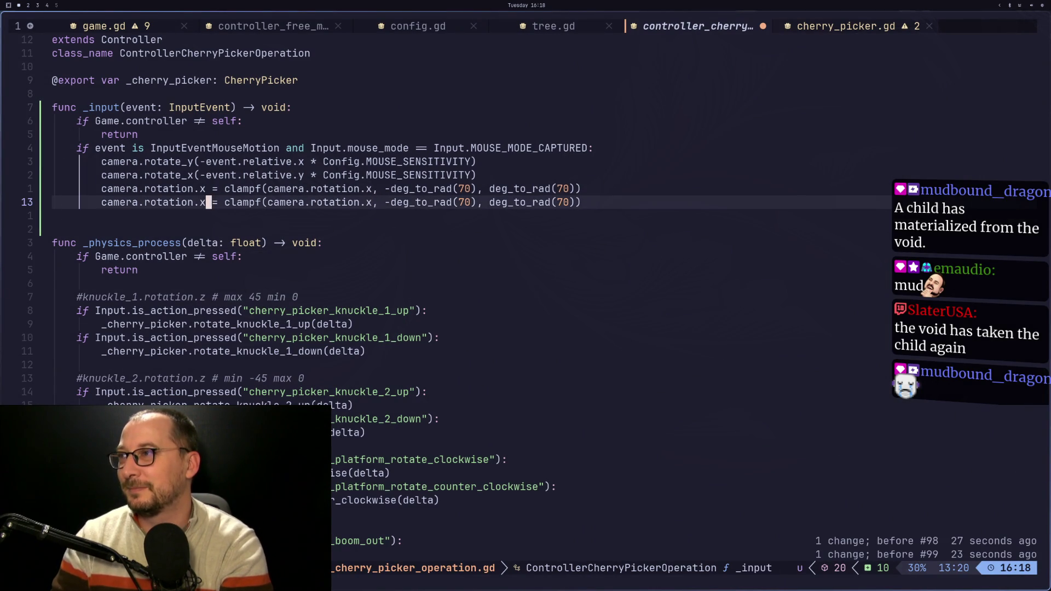
key(u)
key(u)
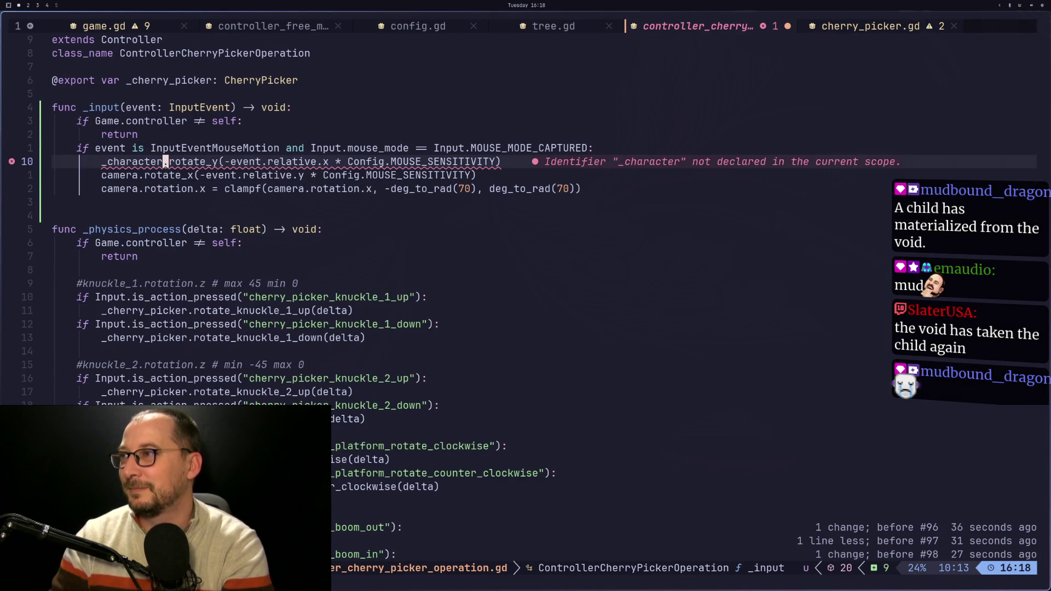
text(:w)
key(Return)
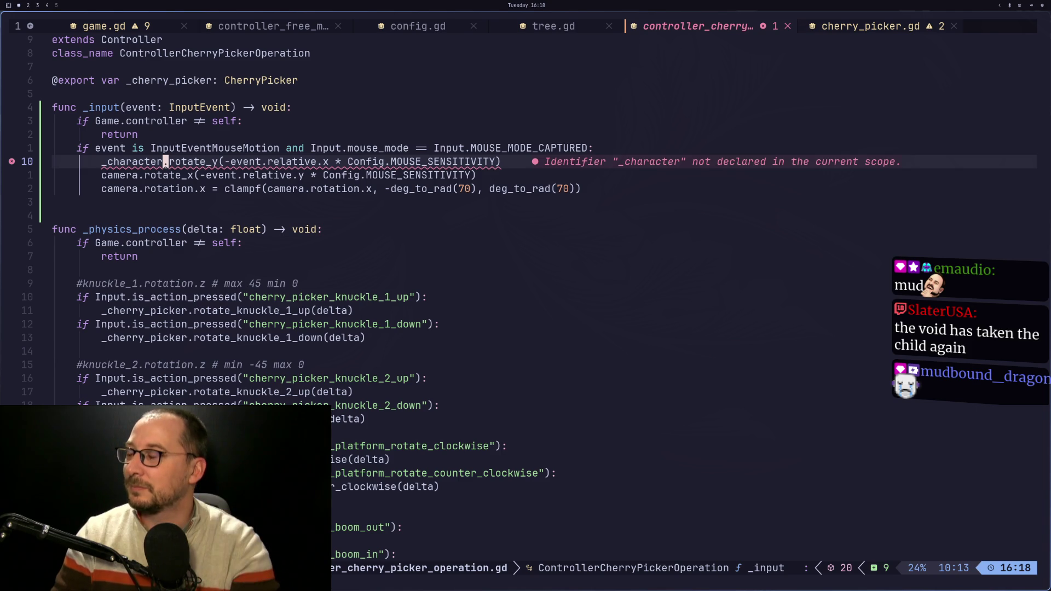
Review the _character and camera.rotate_x lines, then switch to the Phantom Camera browser
key(h)
key(h)
key(h)
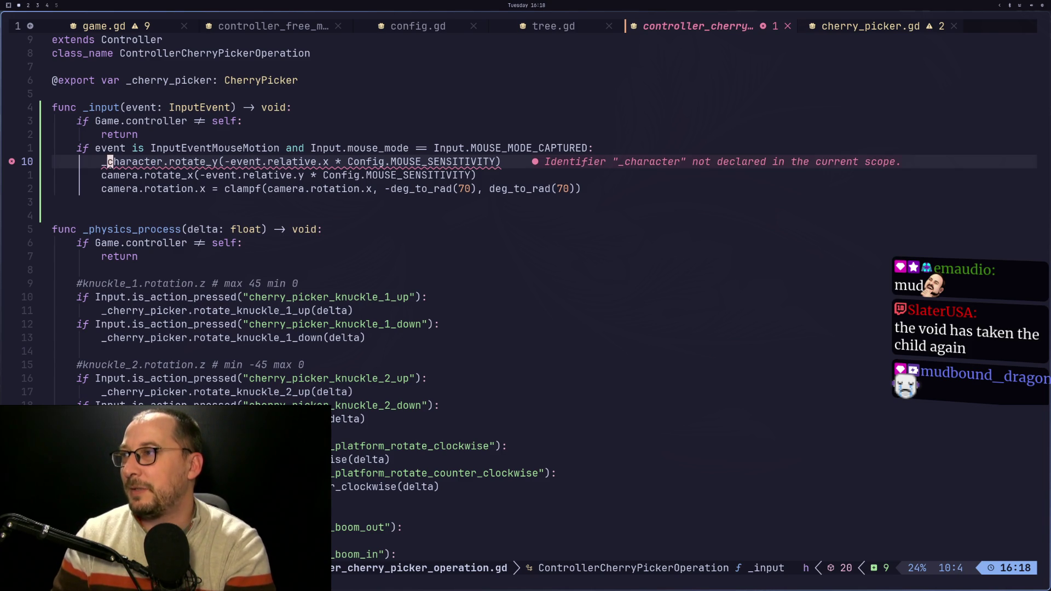
key(j)
key(k)
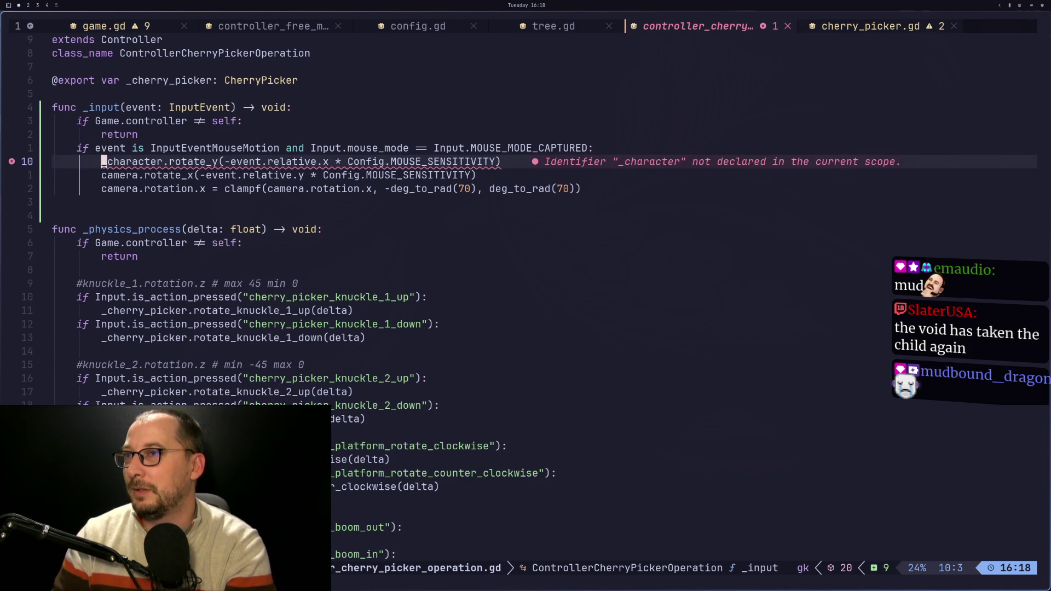
key(k)
key(j)
key(j)
key(j)
key(k)
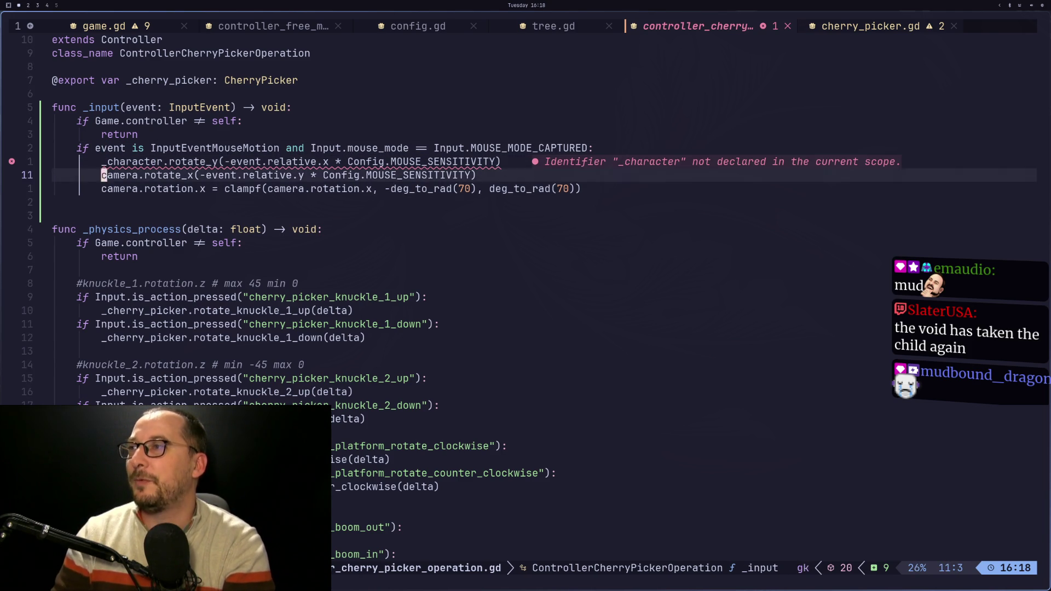
key(k)
key(j)
key(j)
key(k)
key(k)
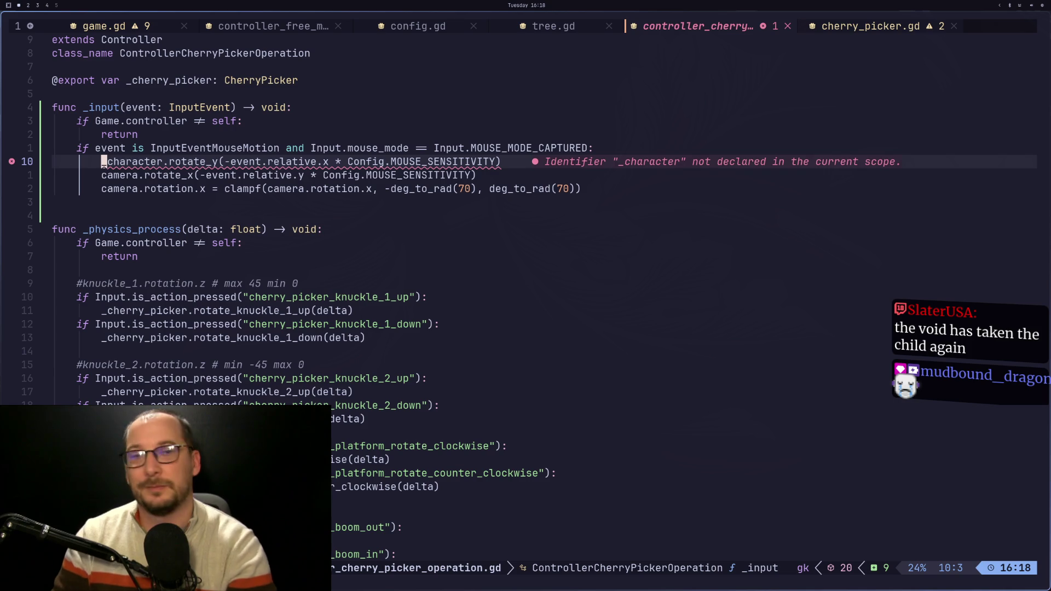
key(super+4)
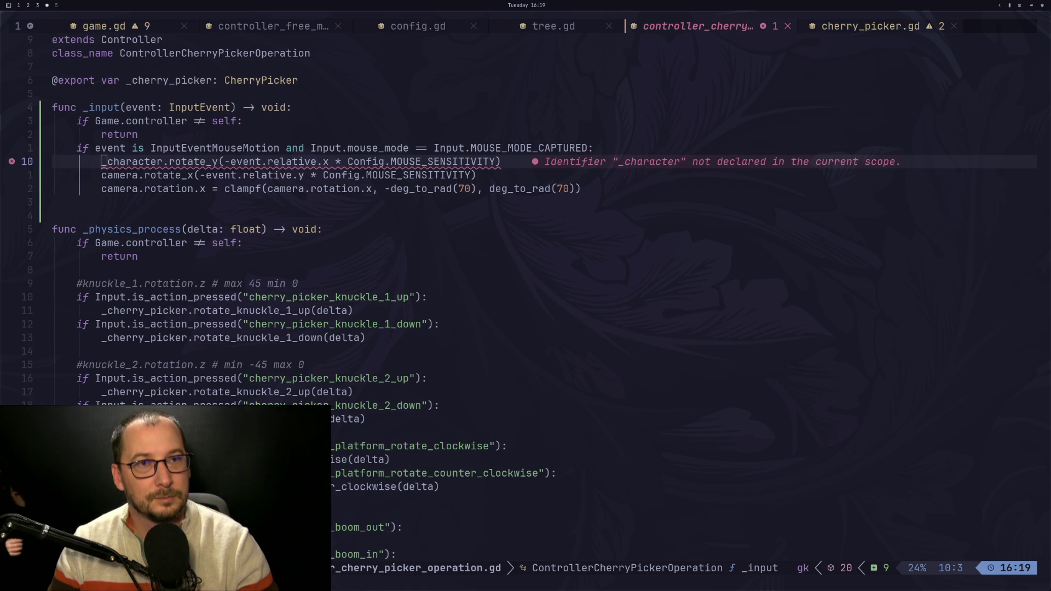
key(super+1)
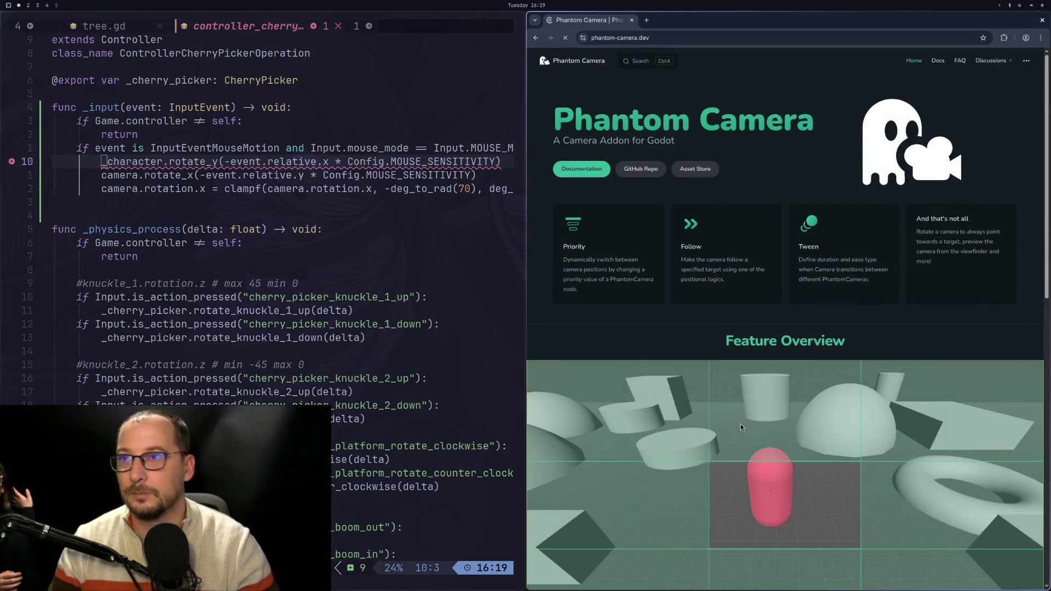
Open the Phantom Camera Docs in a new tab and play the Discord game video full screen
key(F11)
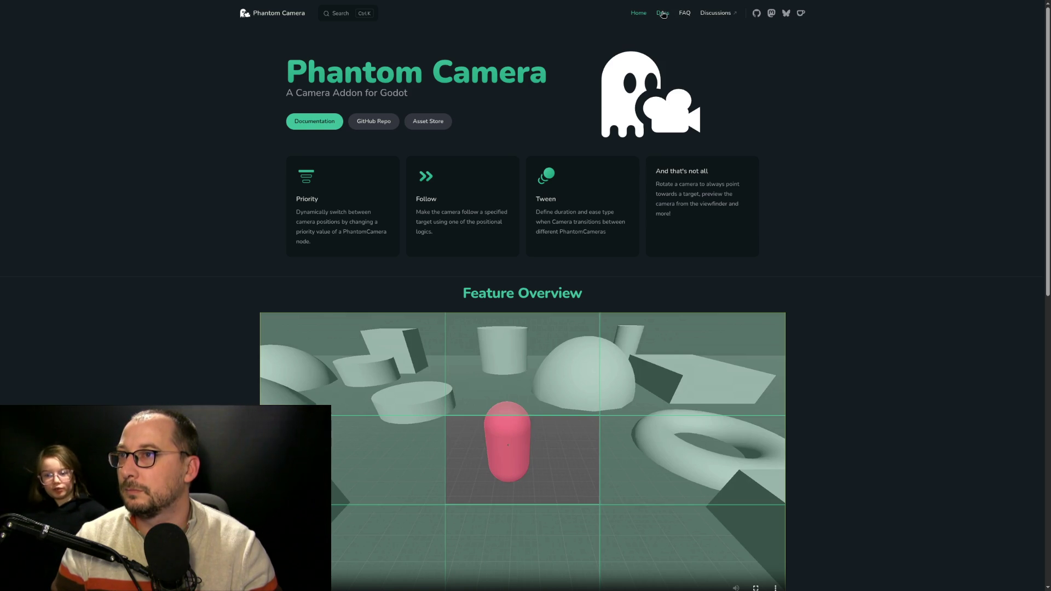
click(662, 14)
key(F11)
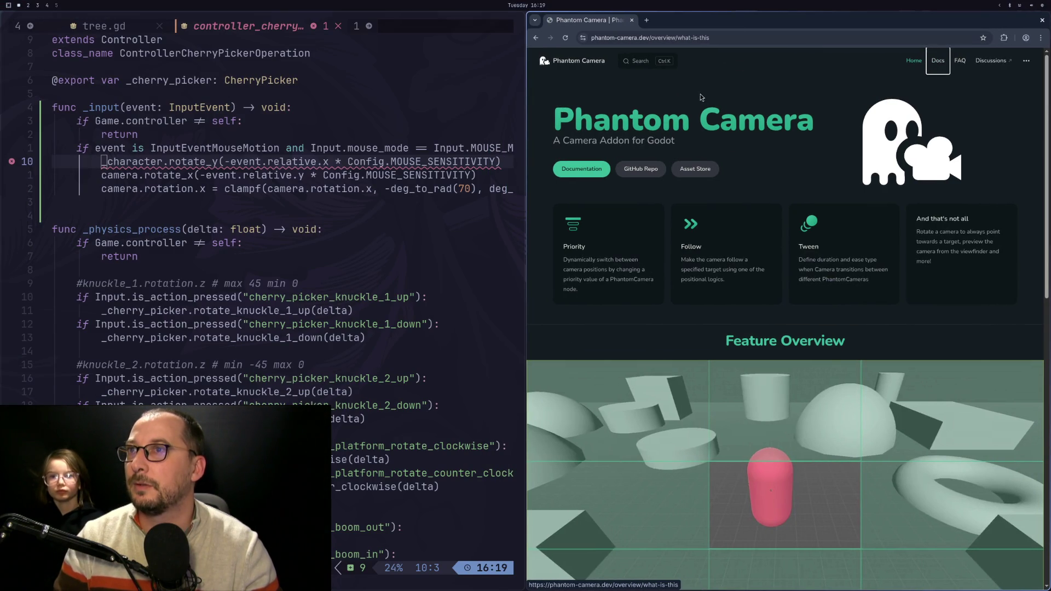
right_click(930, 64)
click(937, 73)
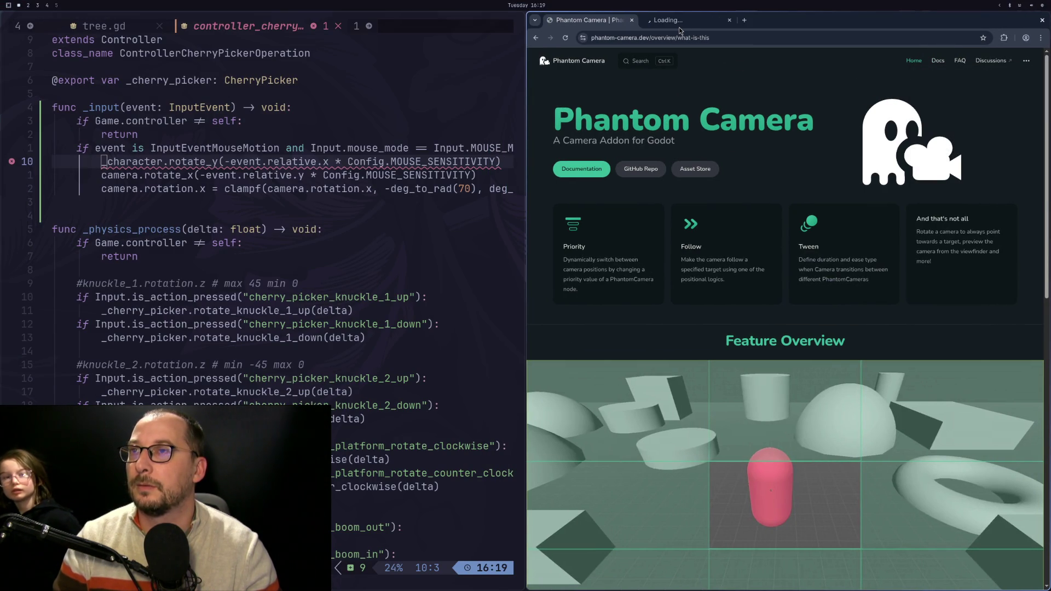
key(super+s)
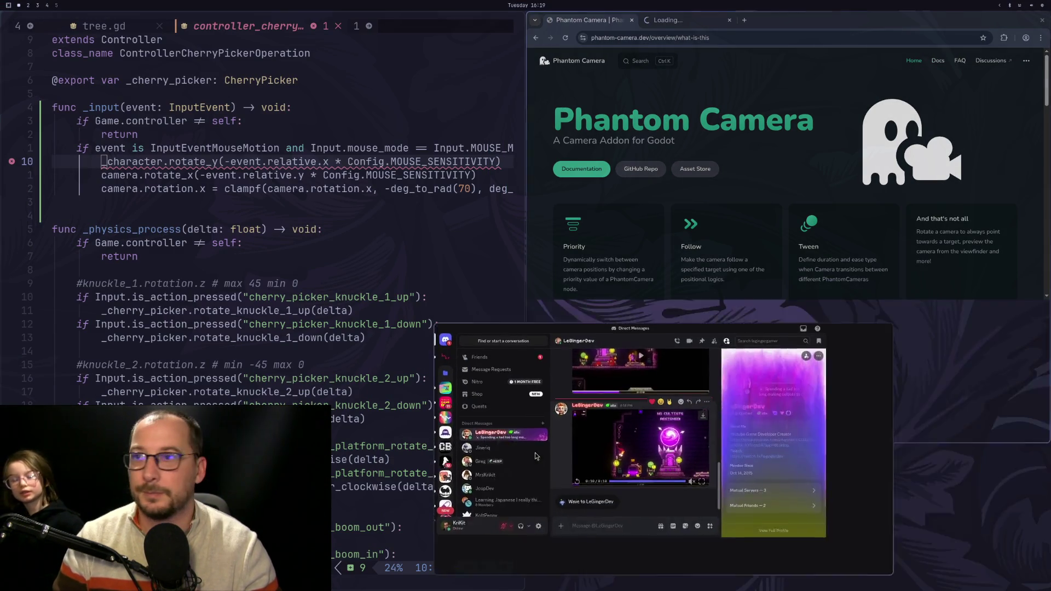
click(829, 535)
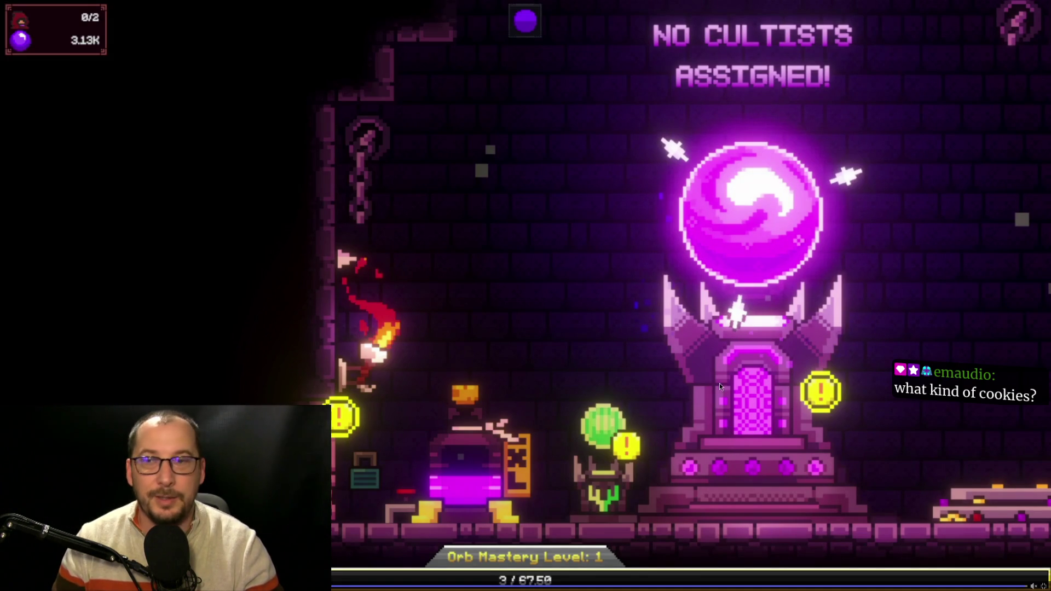
Watch the shared pixel-art game clip, then pause it and exit full screen
mouse_move(1033, 584)
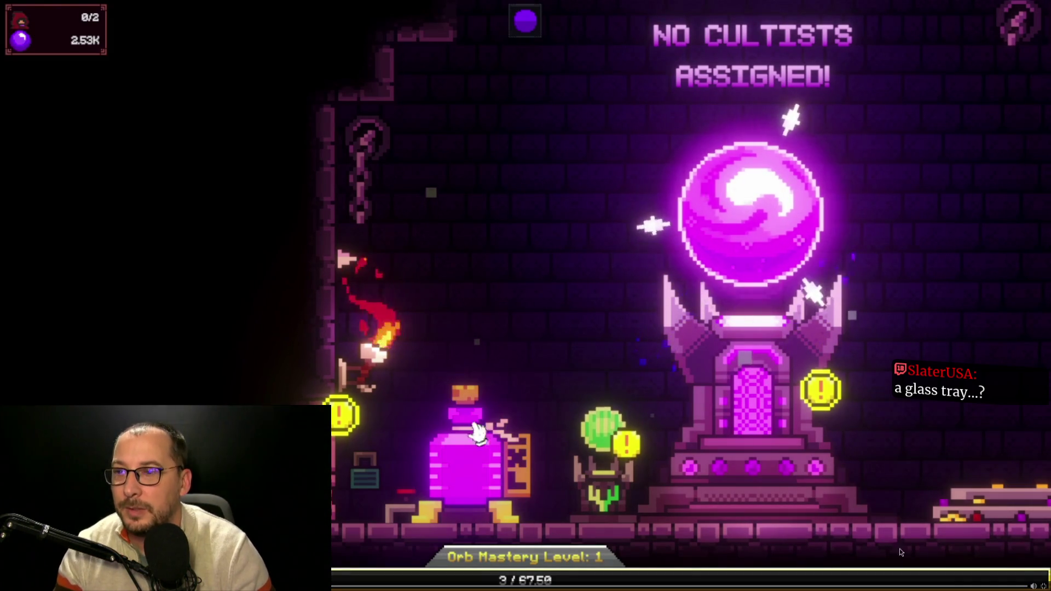
click(476, 433)
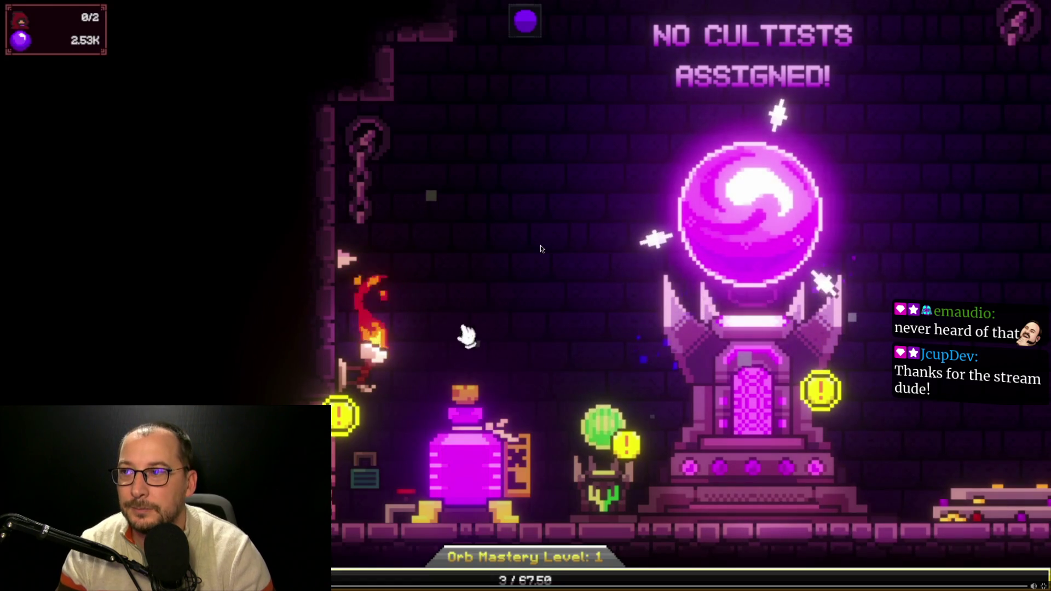
click(480, 435)
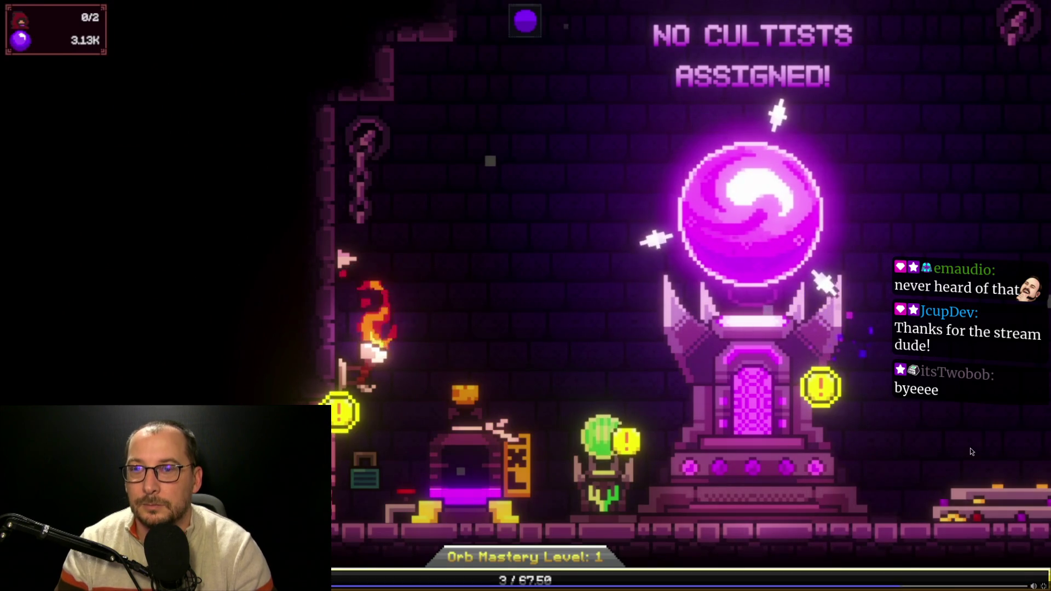
key(space)
key(Escape)
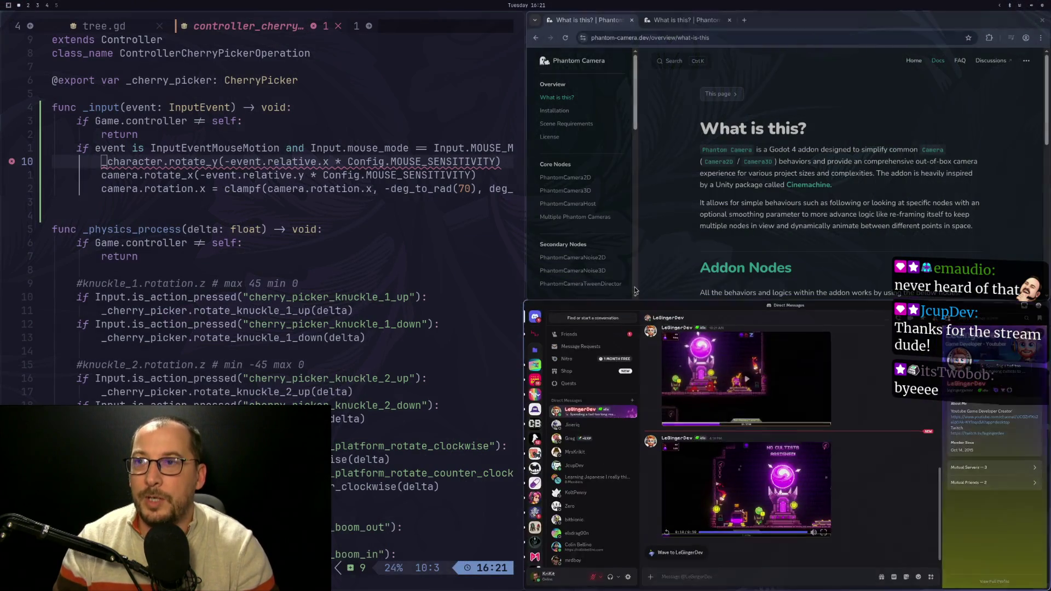
Bring the Phantom Camera "What is this?" docs page to the front
click(693, 241)
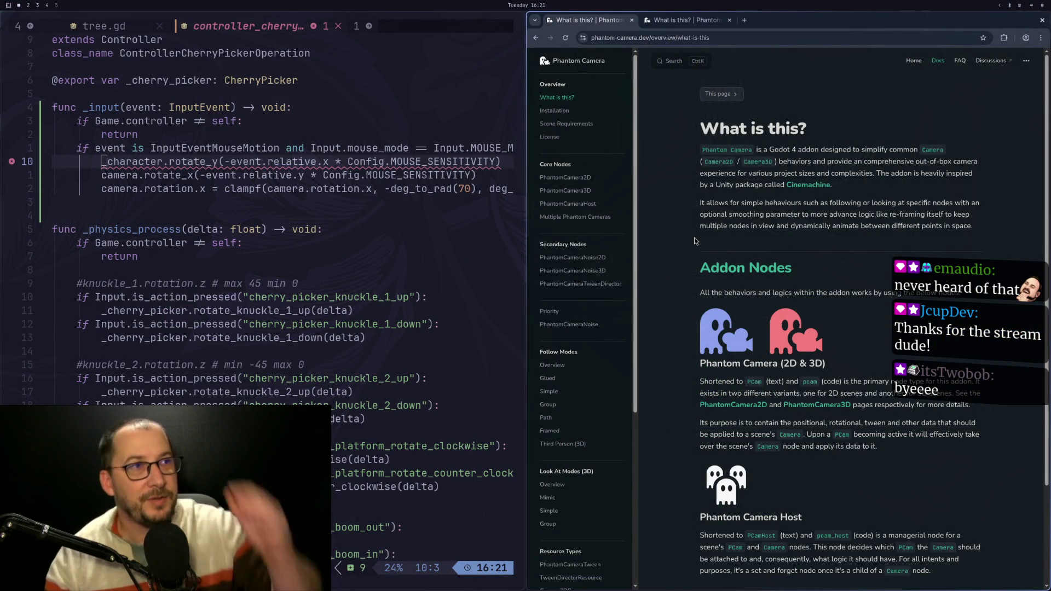